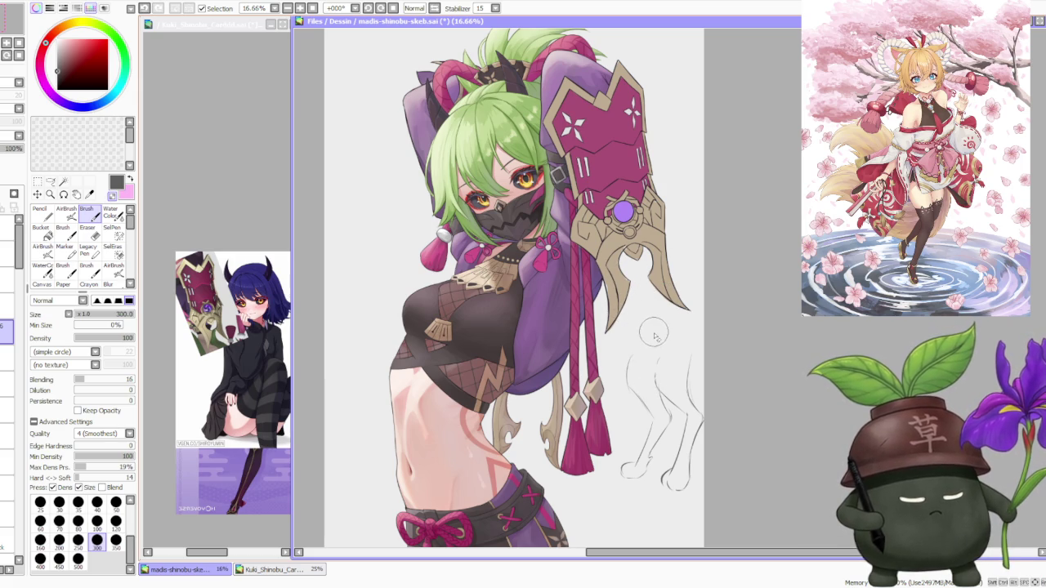
- Review the canvas and delete the pencil leg sketch beside the ninja girl
{"action": "scroll", "coordinate": [649, 360], "scroll_direction": "down", "scroll_amount": 1}
{"action": "scroll", "coordinate": [677, 415], "scroll_direction": "up", "scroll_amount": 1}
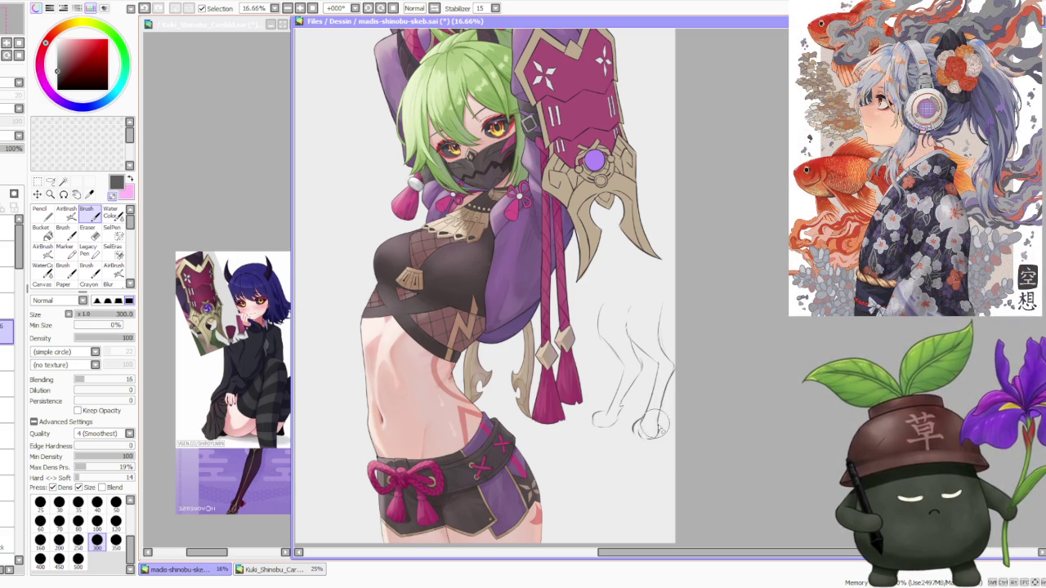
{"action": "scroll", "coordinate": [670, 362], "scroll_direction": "down", "scroll_amount": 2}
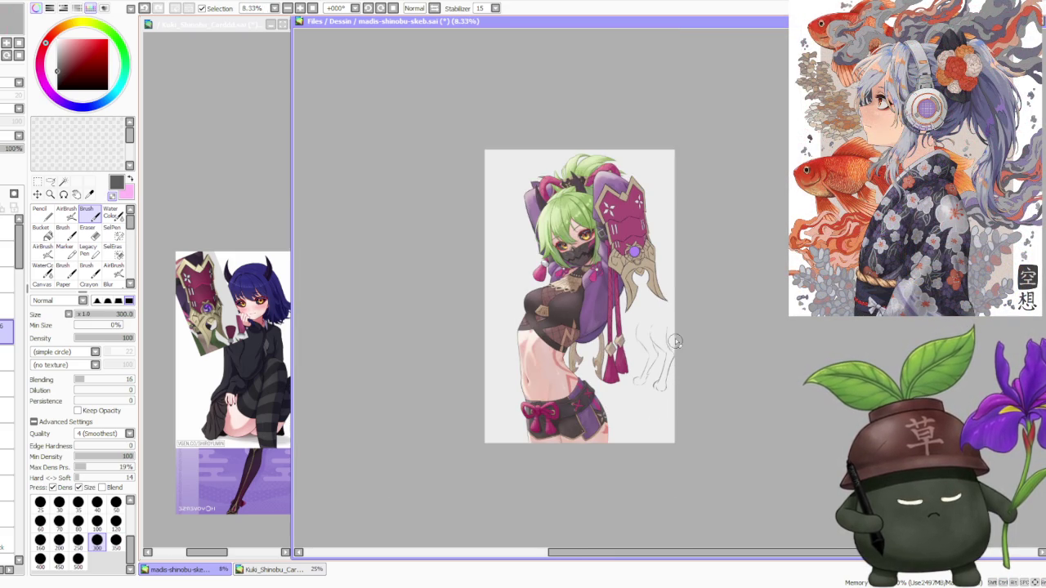
{"action": "scroll", "coordinate": [670, 310], "scroll_direction": "up", "scroll_amount": 1}
{"action": "scroll", "coordinate": [670, 310], "scroll_direction": "up", "scroll_amount": 1}
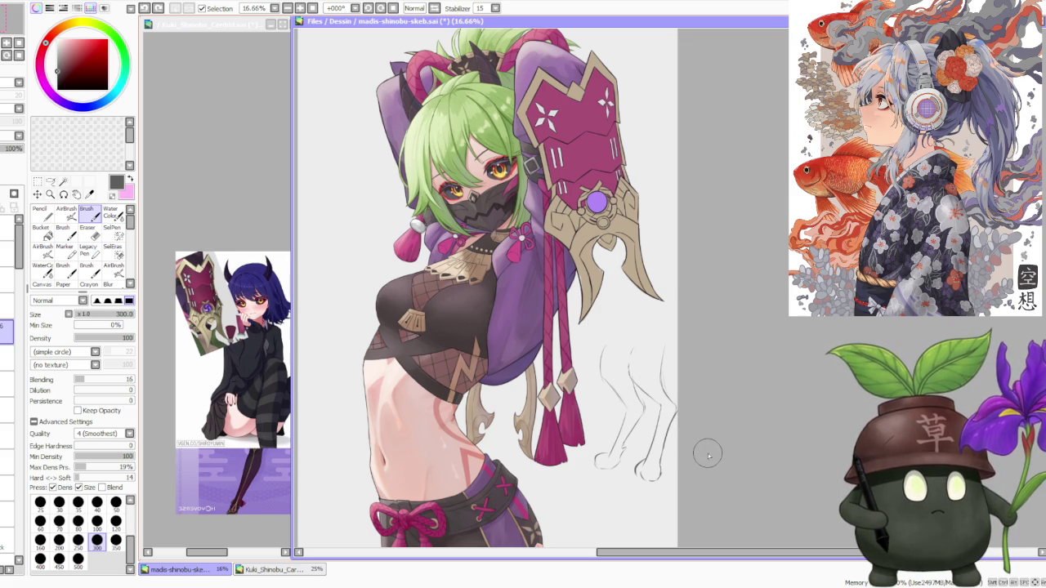
{"action": "scroll", "coordinate": [682, 421], "scroll_direction": "up", "scroll_amount": 2}
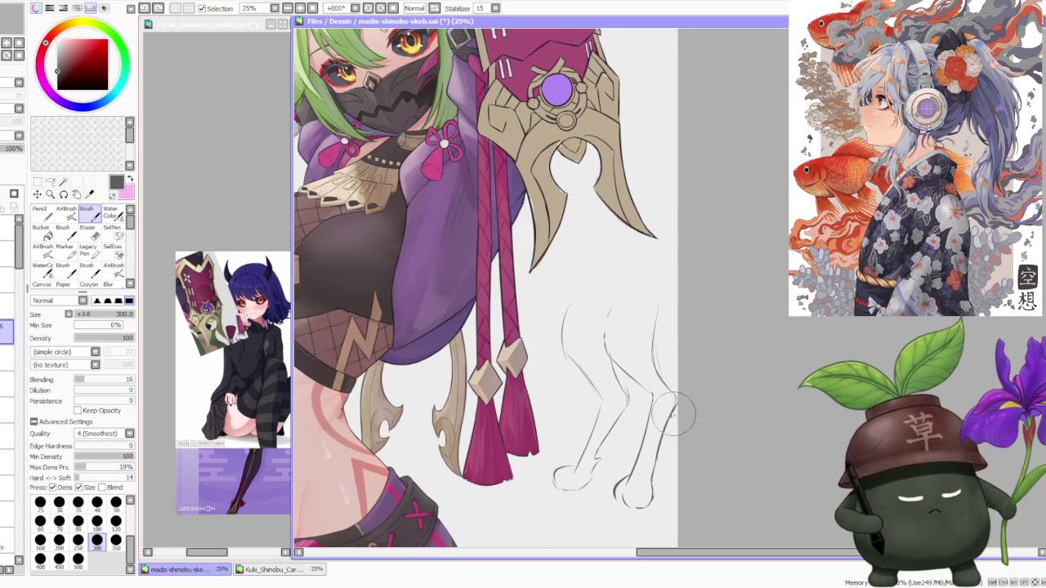
{"action": "scroll", "coordinate": [626, 367], "scroll_direction": "down", "scroll_amount": 1}
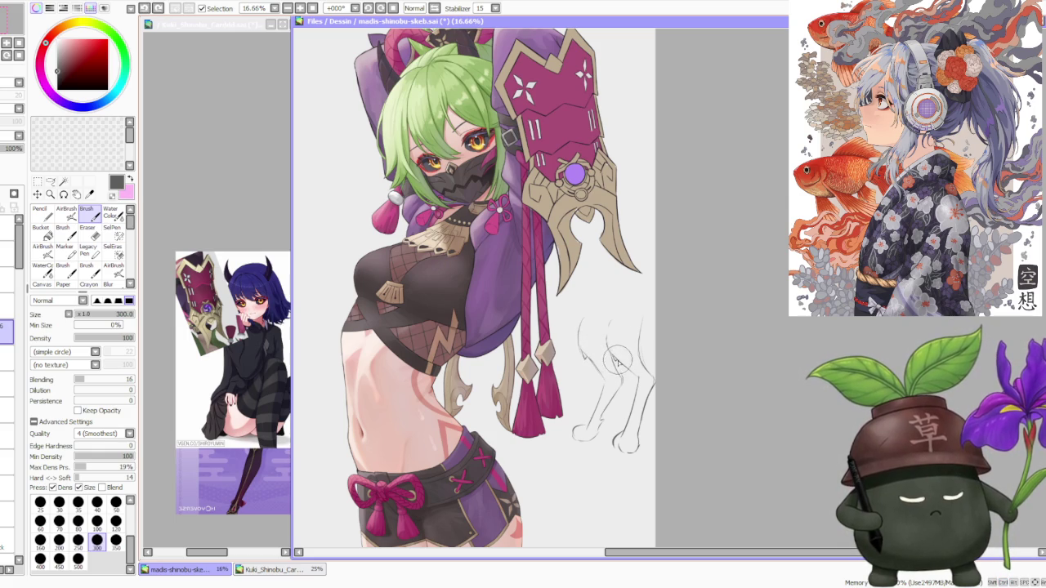
{"action": "scroll", "coordinate": [619, 360], "scroll_direction": "down", "scroll_amount": 3}
{"action": "scroll", "coordinate": [621, 335], "scroll_direction": "up", "scroll_amount": 4}
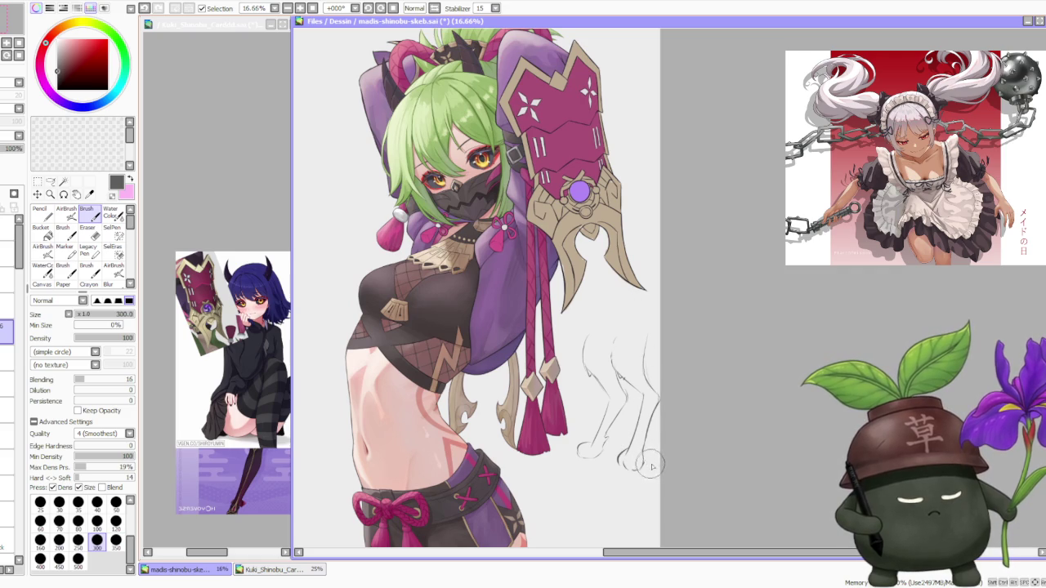
{"action": "scroll", "coordinate": [652, 439], "scroll_direction": "down", "scroll_amount": 1}
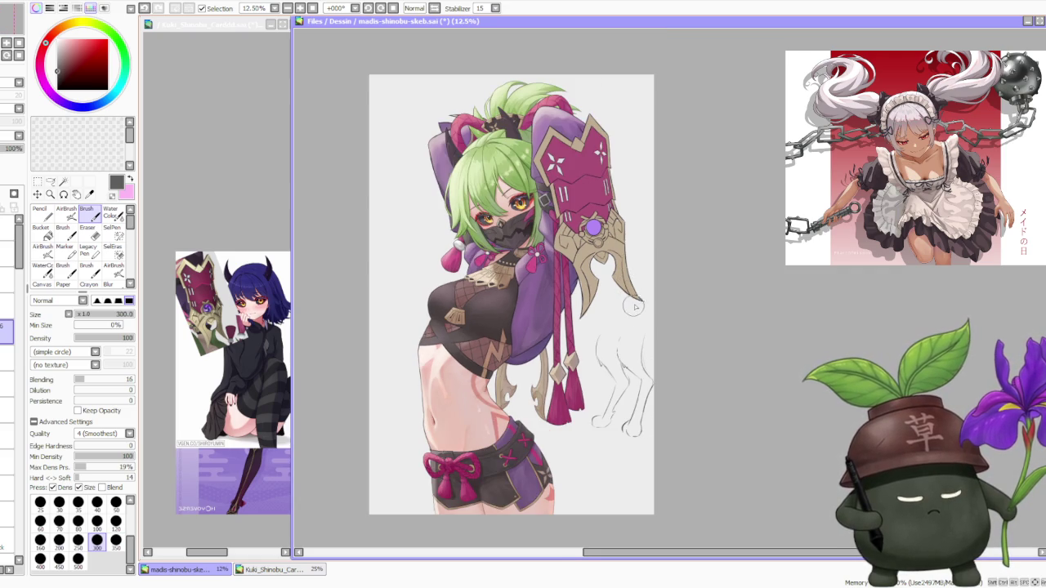
{"action": "scroll", "coordinate": [629, 294], "scroll_direction": "down", "scroll_amount": 1}
{"action": "scroll", "coordinate": [637, 292], "scroll_direction": "up", "scroll_amount": 2}
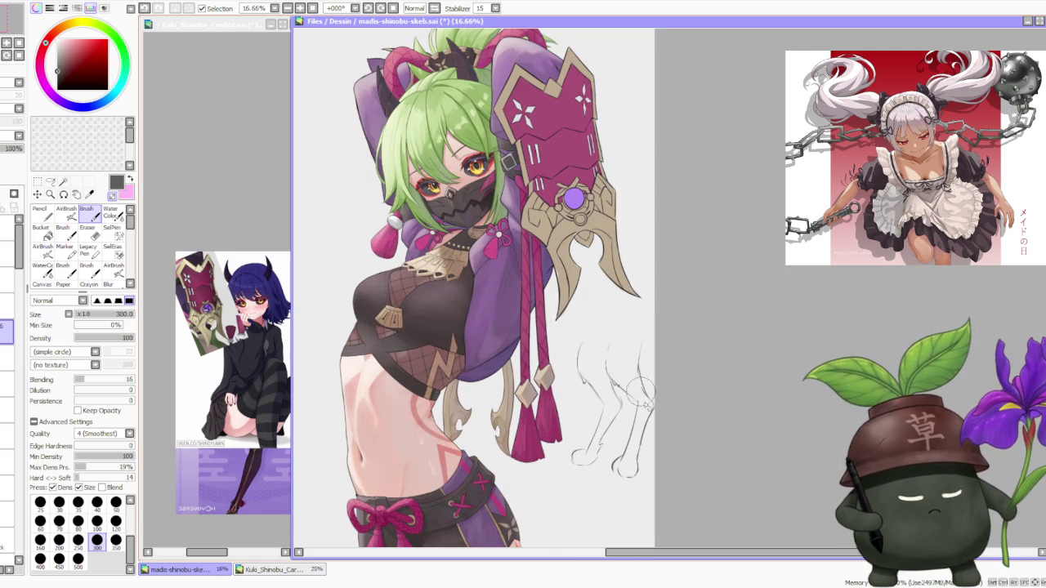
{"action": "scroll", "coordinate": [633, 359], "scroll_direction": "down", "scroll_amount": 1}
{"action": "scroll", "coordinate": [621, 310], "scroll_direction": "down", "scroll_amount": 2}
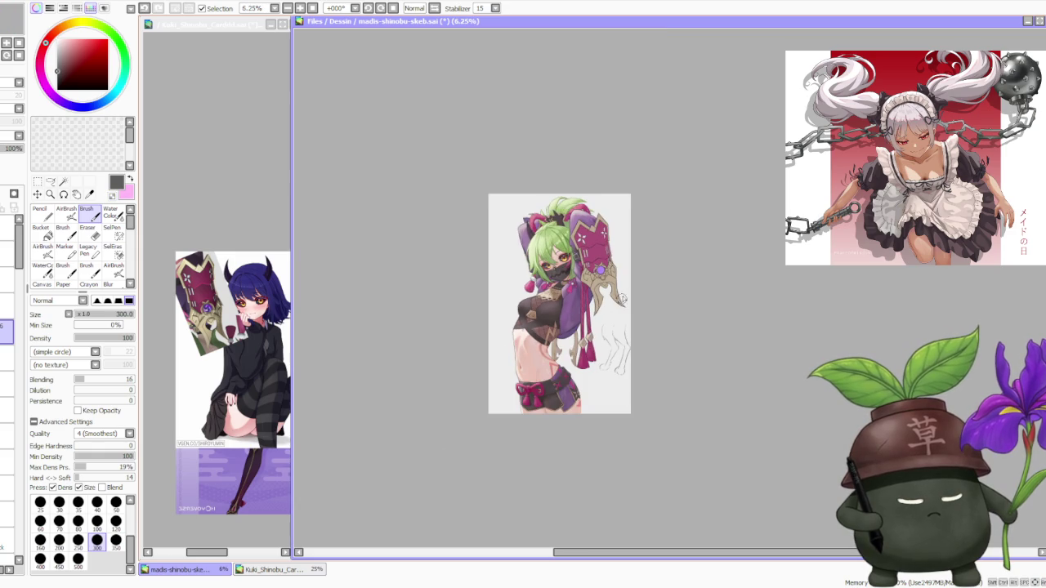
{"action": "scroll", "coordinate": [631, 318], "scroll_direction": "up", "scroll_amount": 1}
{"action": "scroll", "coordinate": [636, 333], "scroll_direction": "up", "scroll_amount": 1}
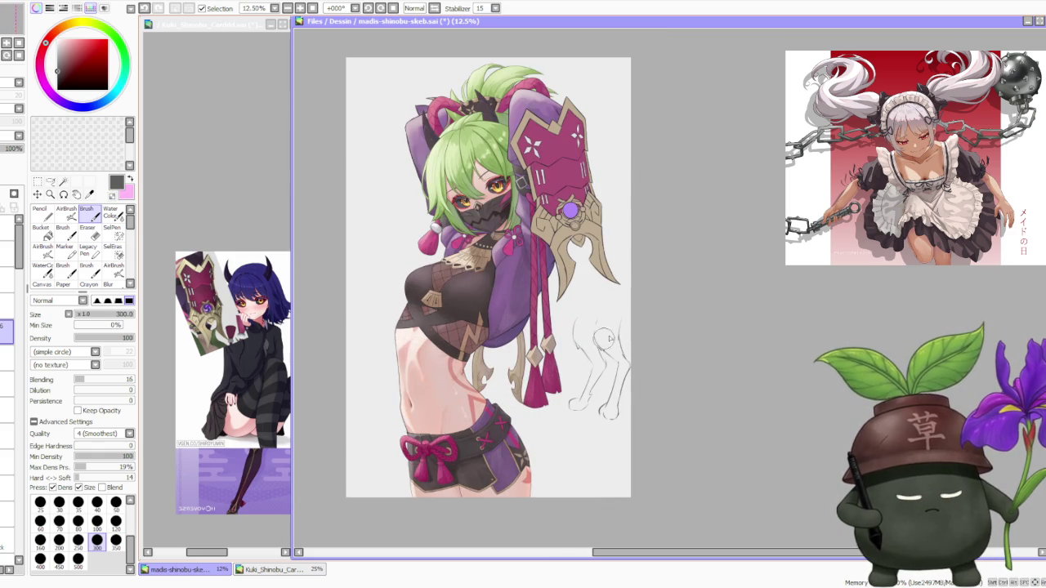
{"action": "scroll", "coordinate": [621, 270], "scroll_direction": "down", "scroll_amount": 1}
{"action": "scroll", "coordinate": [589, 251], "scroll_direction": "up", "scroll_amount": 1}
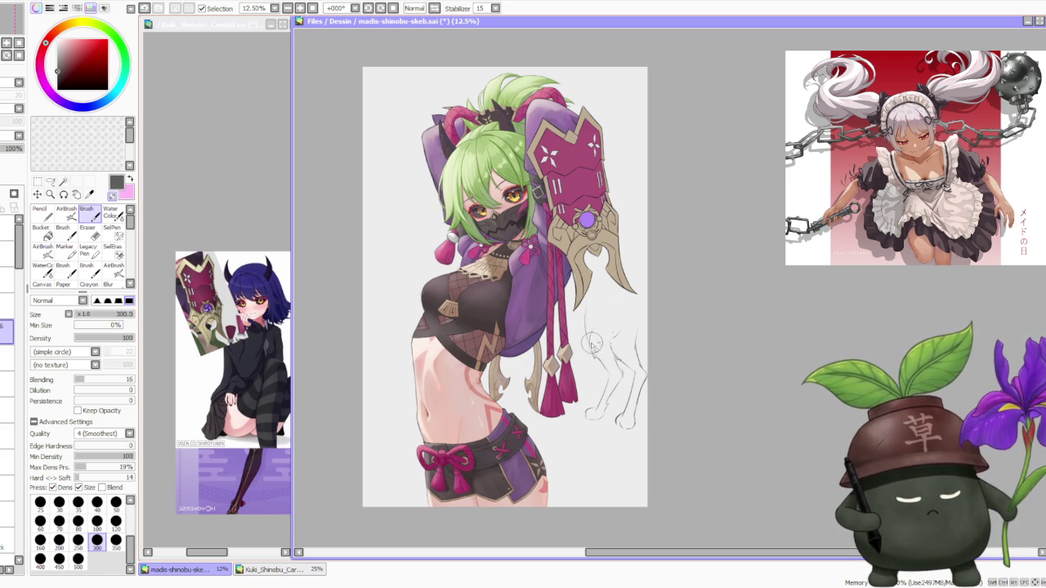
{"action": "scroll", "coordinate": [607, 266], "scroll_direction": "down", "scroll_amount": 1}
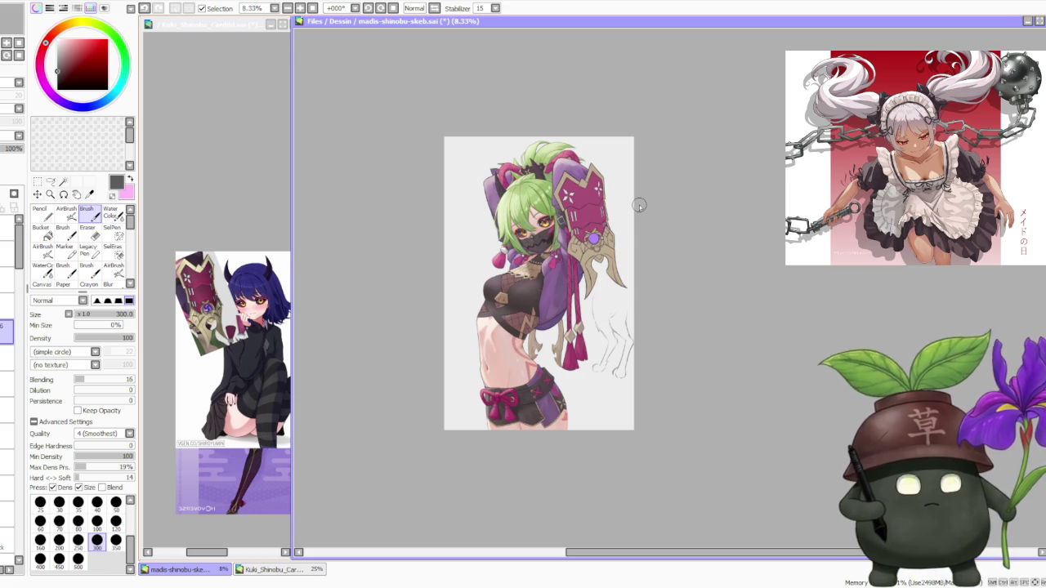
{"action": "scroll", "coordinate": [555, 341], "scroll_direction": "up", "scroll_amount": 1}
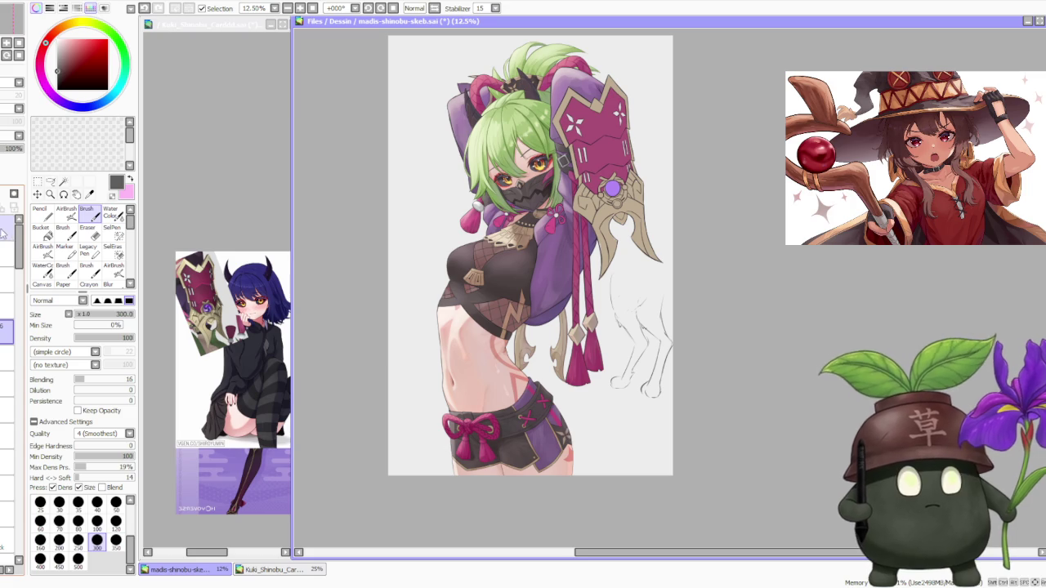
{"action": "key", "text": "Delete"}
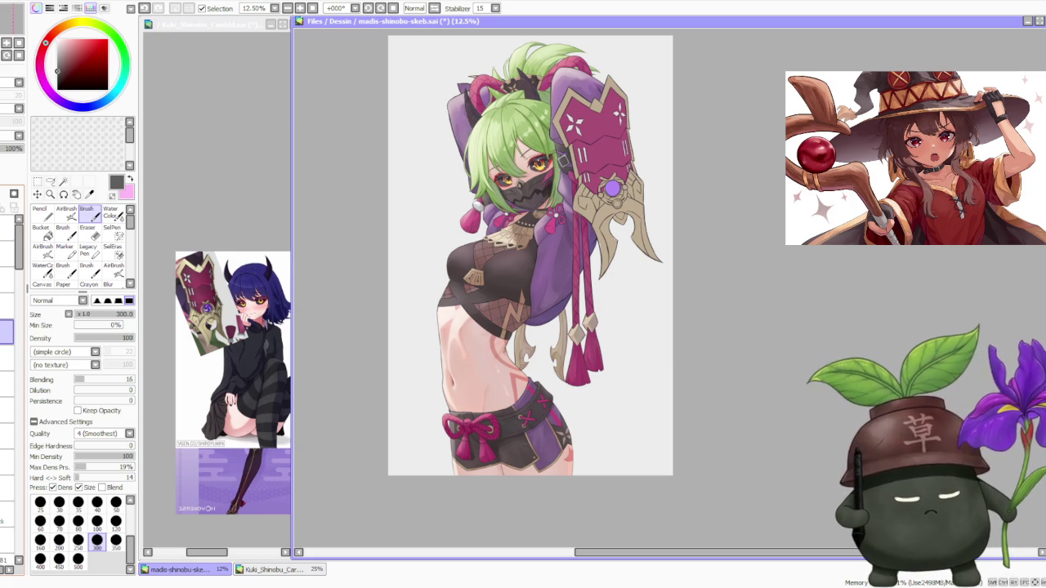
{"action": "scroll", "coordinate": [618, 346], "scroll_direction": "up", "scroll_amount": 1}
{"action": "scroll", "coordinate": [619, 345], "scroll_direction": "down", "scroll_amount": 1}
{"action": "scroll", "coordinate": [576, 204], "scroll_direction": "down", "scroll_amount": 1}
{"action": "scroll", "coordinate": [574, 103], "scroll_direction": "up", "scroll_amount": 1}
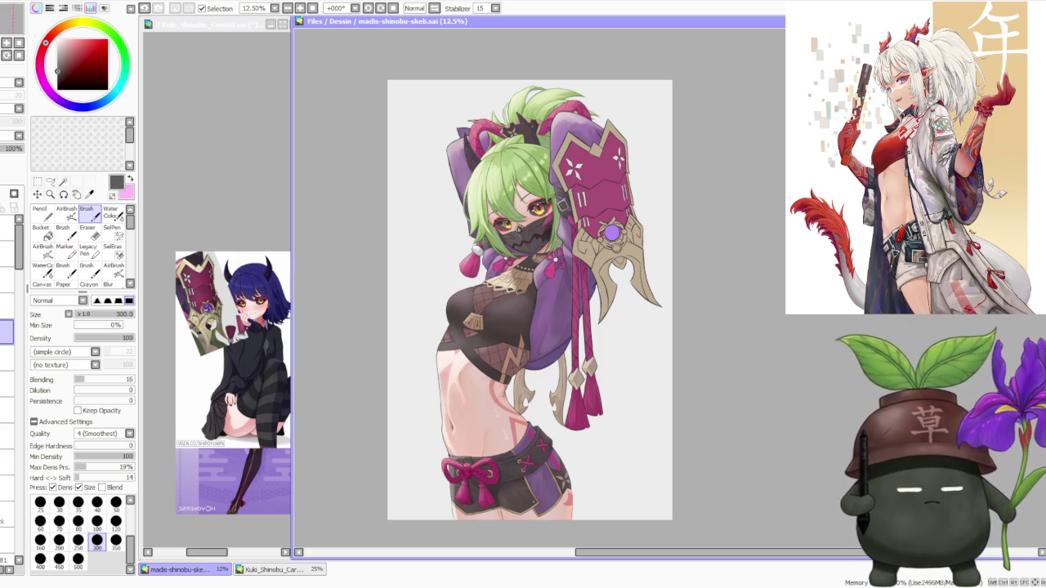
{"action": "scroll", "coordinate": [593, 319], "scroll_direction": "down", "scroll_amount": 1}
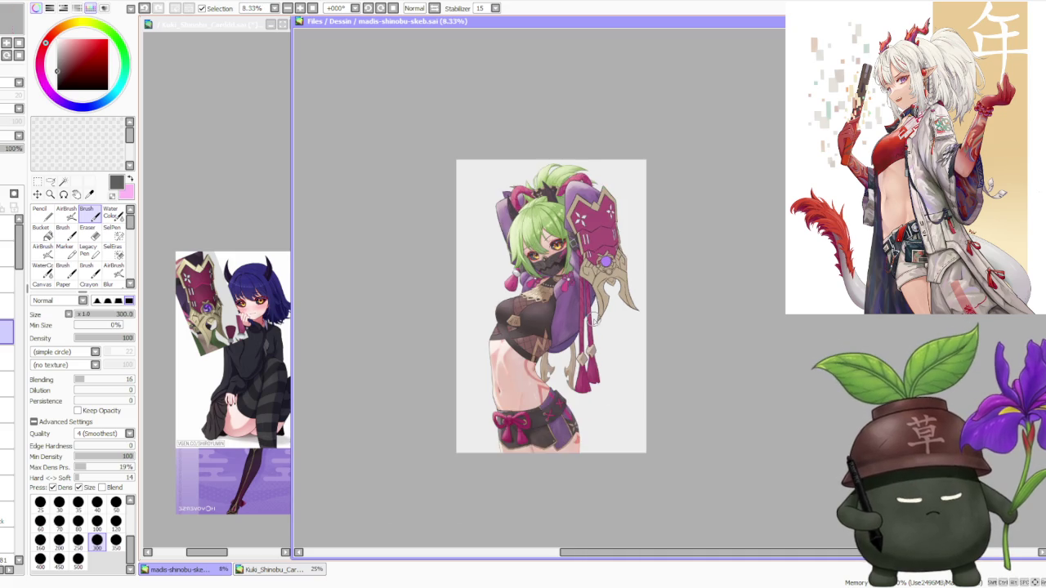
- Paint base colours and skin shading on the figure and gauntlet, then focus the main canvas
{"action": "scroll", "coordinate": [585, 372], "scroll_direction": "up", "scroll_amount": 1}
{"action": "scroll", "coordinate": [532, 252], "scroll_direction": "down", "scroll_amount": 1}
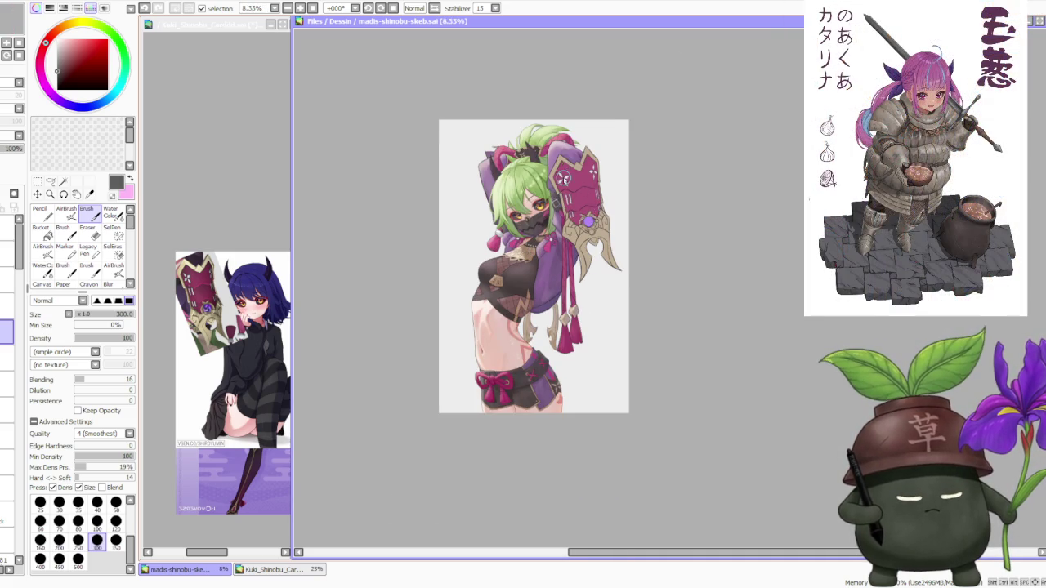
{"action": "scroll", "coordinate": [563, 179], "scroll_direction": "up", "scroll_amount": 1}
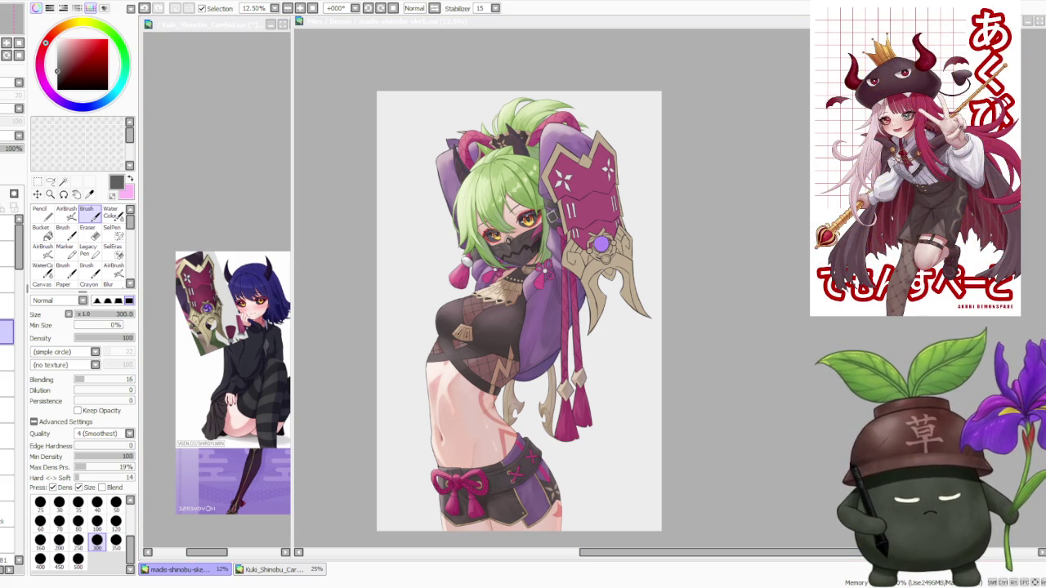
{"action": "left_click", "coordinate": [806, 313]}
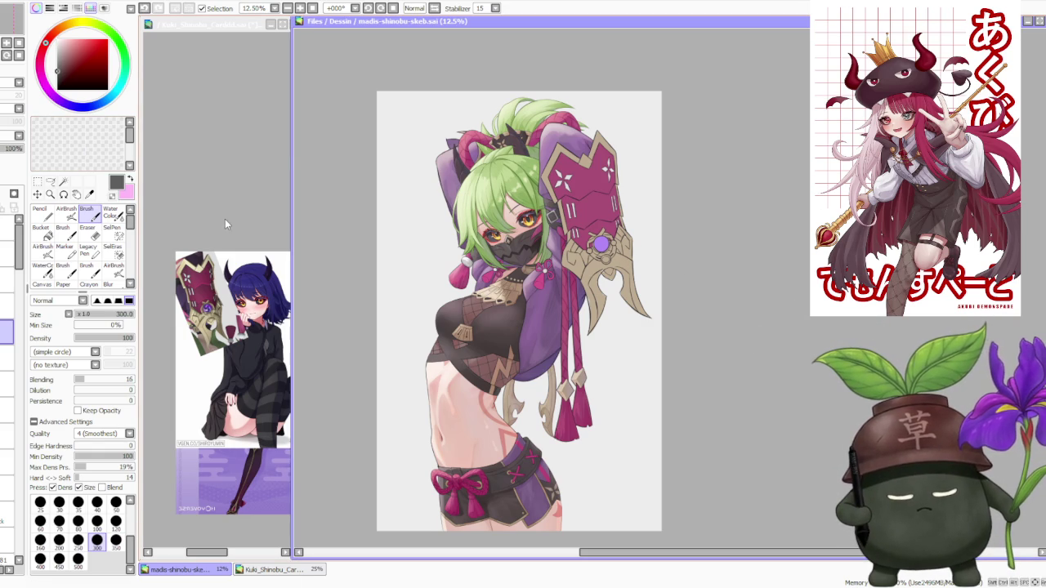
{"action": "scroll", "coordinate": [220, 260], "scroll_direction": "up", "scroll_amount": 1}
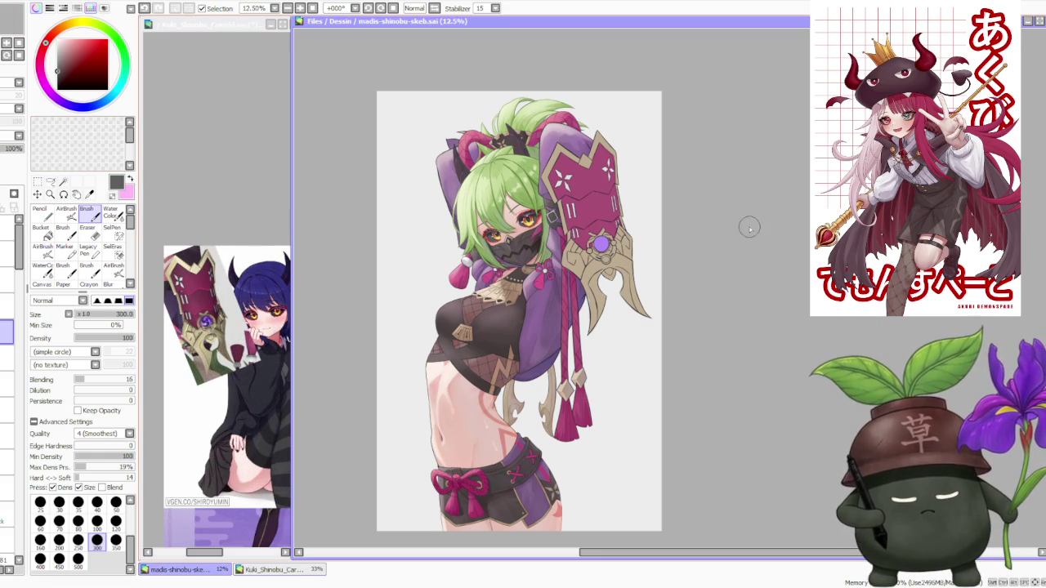
- Check the gauntlet colour layer, sample its beige and zoom to 50% on the blade
{"action": "scroll", "coordinate": [663, 215], "scroll_direction": "down", "scroll_amount": 1}
{"action": "scroll", "coordinate": [678, 196], "scroll_direction": "up", "scroll_amount": 2}
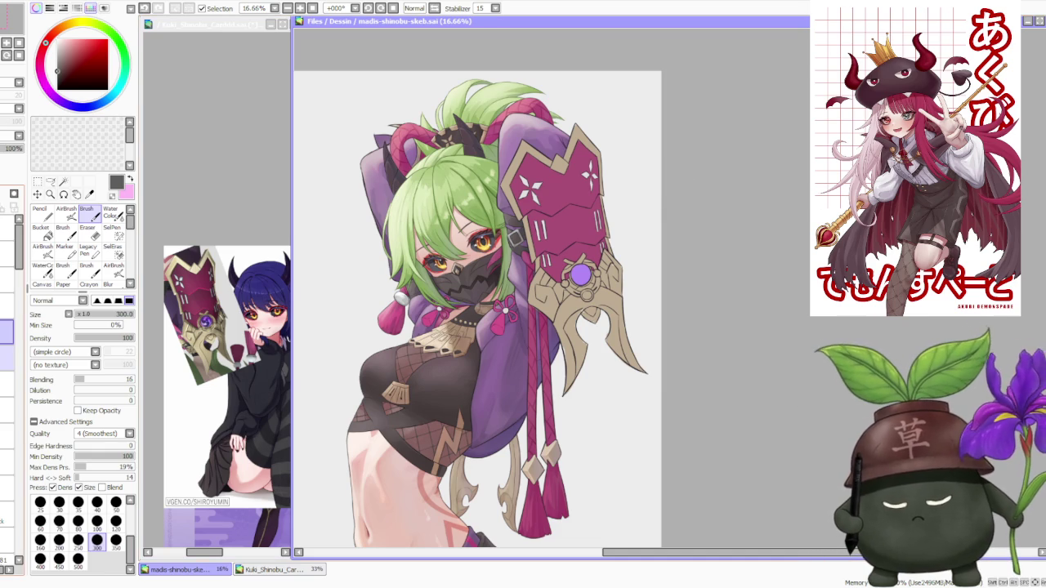
{"action": "left_click", "coordinate": [11, 141]}
{"action": "left_click", "coordinate": [11, 141]}
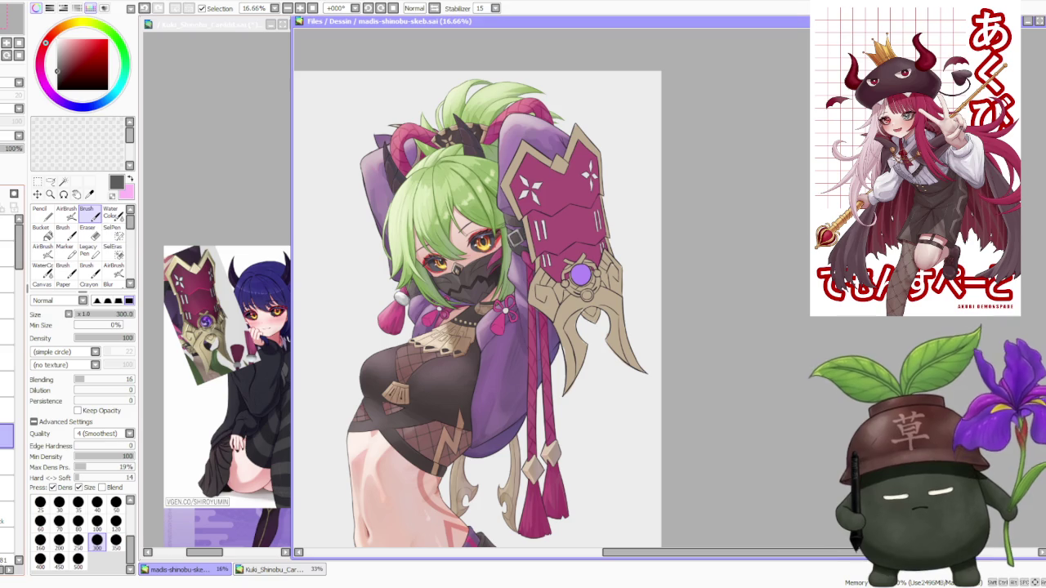
{"action": "left_click", "coordinate": [549, 312], "text": "alt"}
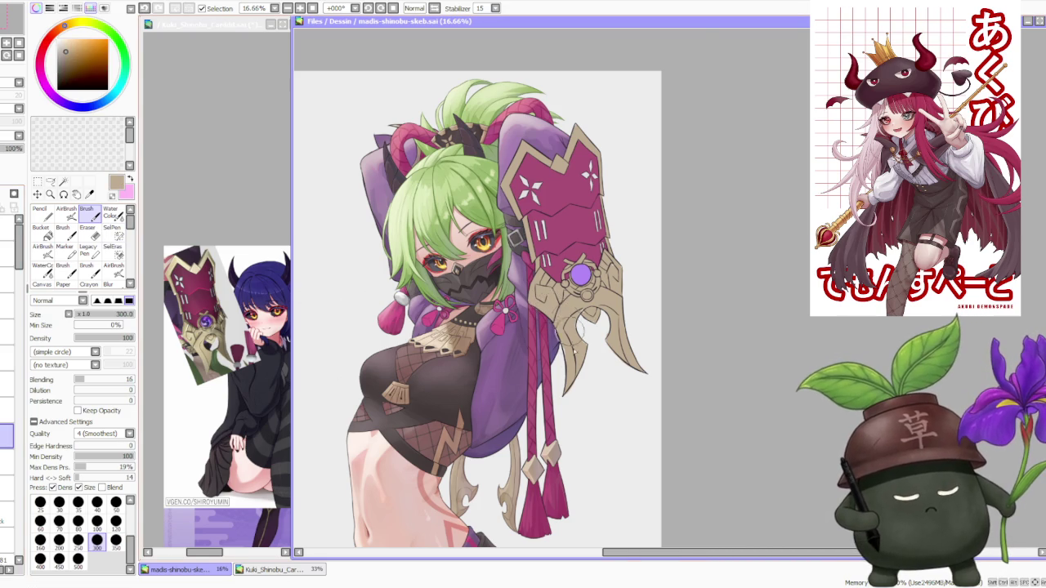
{"action": "scroll", "coordinate": [555, 323], "scroll_direction": "up", "scroll_amount": 3}
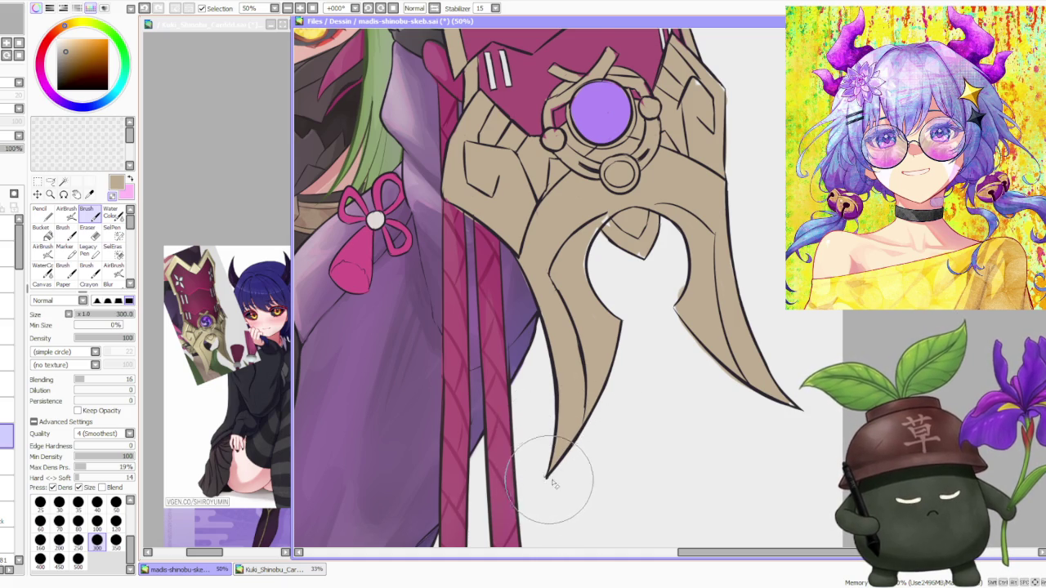
- Clean up the gauntlet plate's fills and edge lines, centring the view on the purple gem
{"action": "scroll", "coordinate": [543, 482], "scroll_direction": "down", "scroll_amount": 2}
{"action": "scroll", "coordinate": [552, 463], "scroll_direction": "up", "scroll_amount": 2}
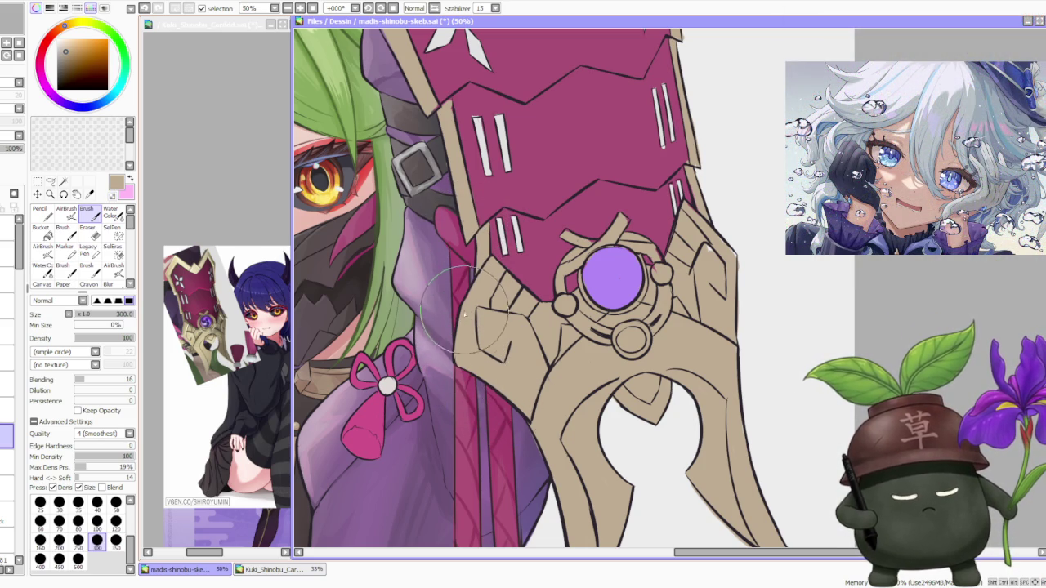
{"action": "scroll", "coordinate": [488, 293], "scroll_direction": "down", "scroll_amount": 1}
{"action": "scroll", "coordinate": [487, 292], "scroll_direction": "up", "scroll_amount": 1}
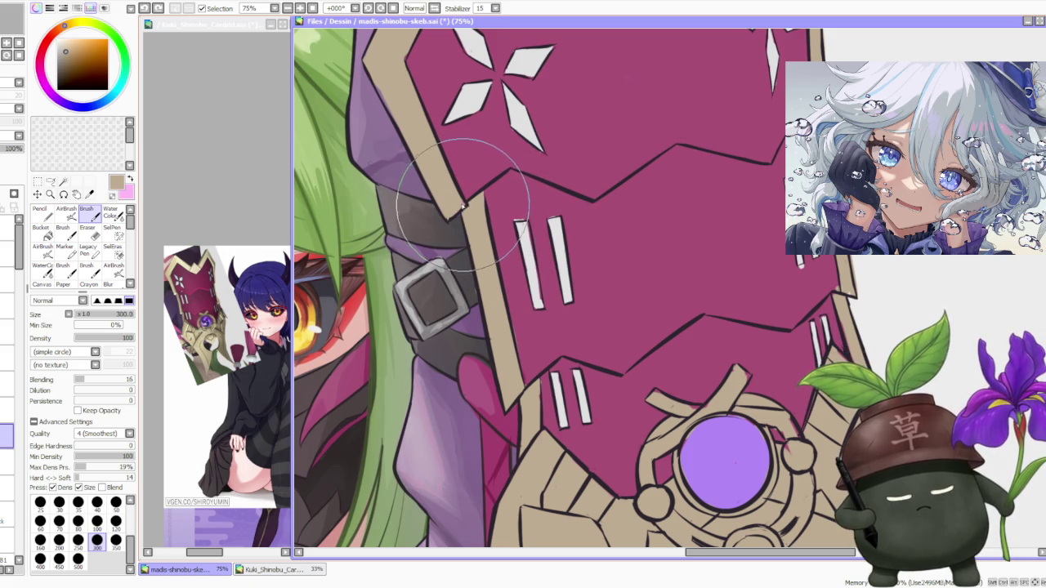
{"action": "scroll", "coordinate": [478, 294], "scroll_direction": "down", "scroll_amount": 2}
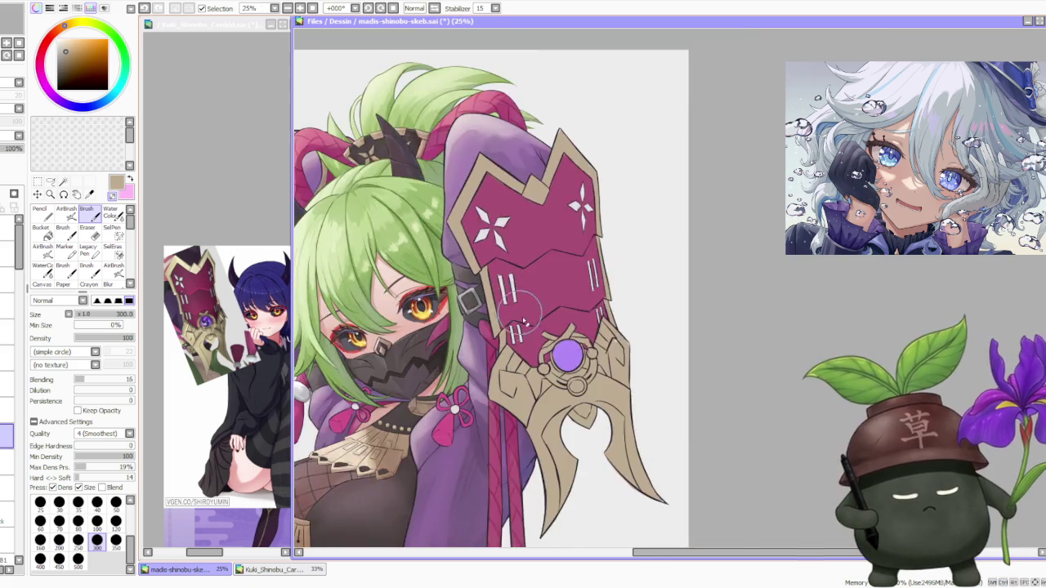
{"action": "scroll", "coordinate": [470, 294], "scroll_direction": "up", "scroll_amount": 2}
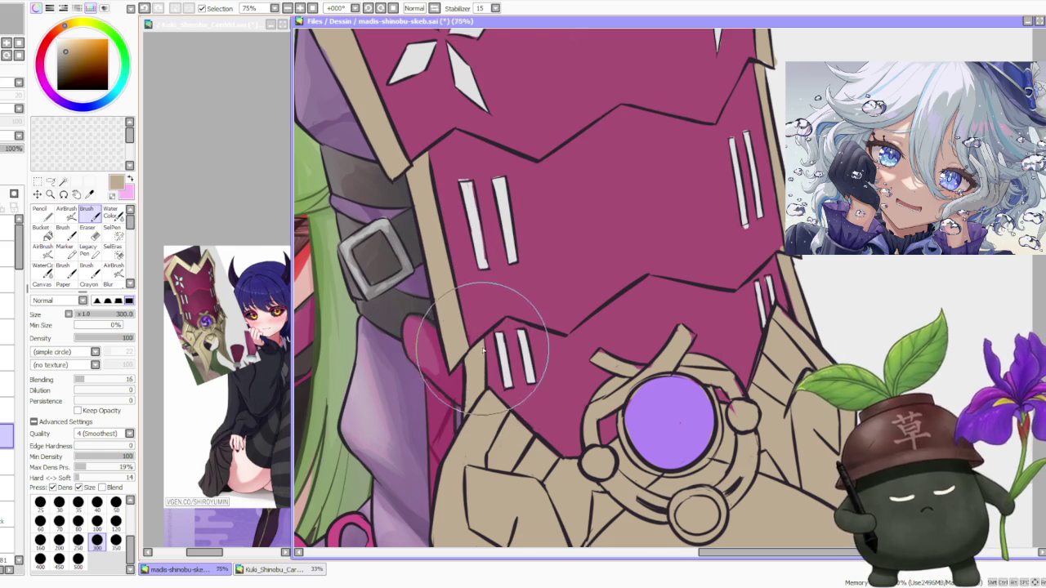
{"action": "left_click_drag", "start_coordinate": [571, 477], "coordinate": [521, 403]}
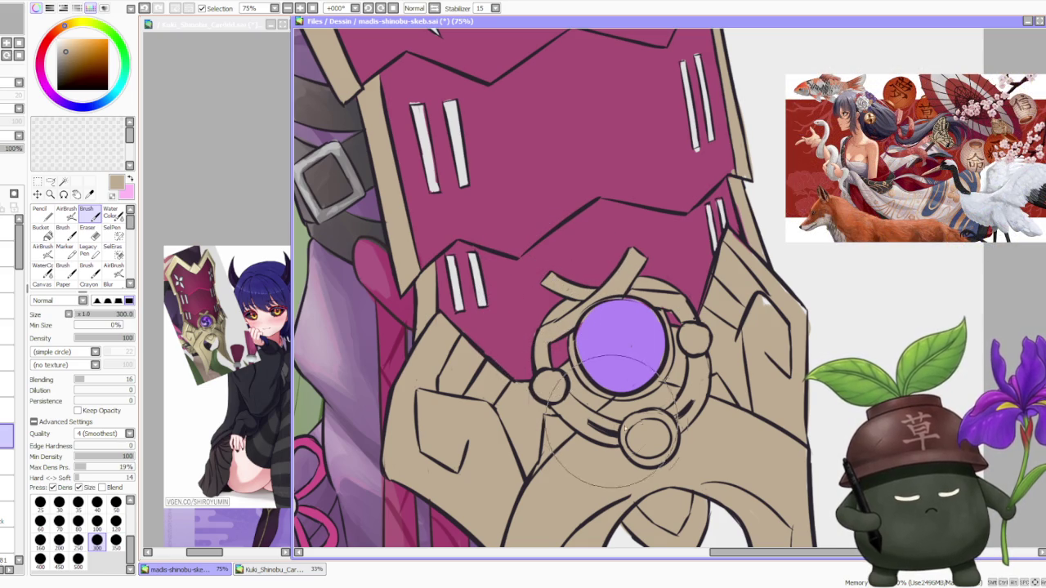
- At brush size 120, add beige trim along the magenta plate's outer edge
{"action": "scroll", "coordinate": [734, 425], "scroll_direction": "down", "scroll_amount": 3}
{"action": "scroll", "coordinate": [730, 423], "scroll_direction": "up", "scroll_amount": 2}
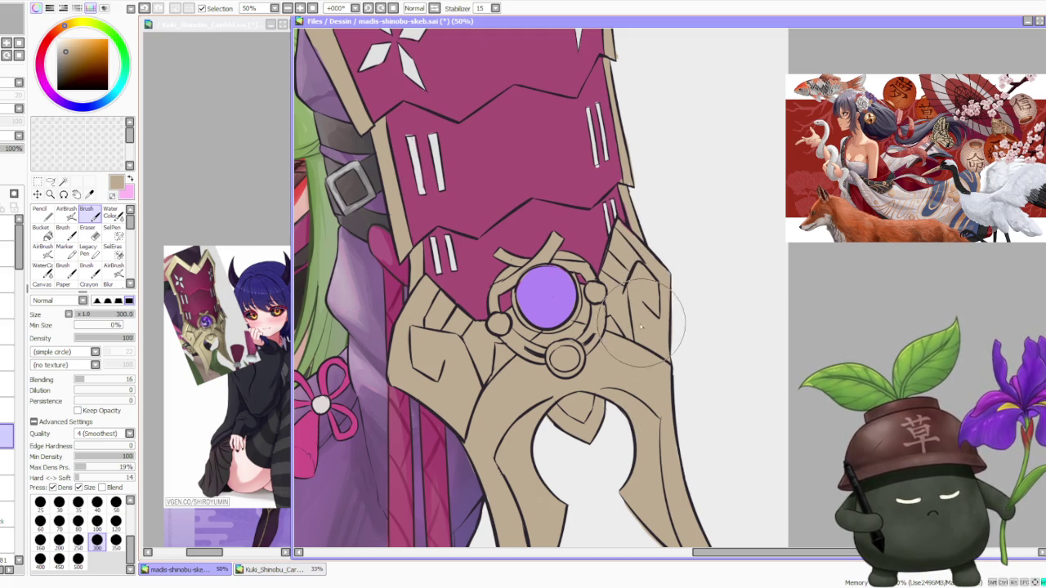
{"action": "scroll", "coordinate": [626, 291], "scroll_direction": "down", "scroll_amount": 1}
{"action": "scroll", "coordinate": [626, 292], "scroll_direction": "up", "scroll_amount": 3}
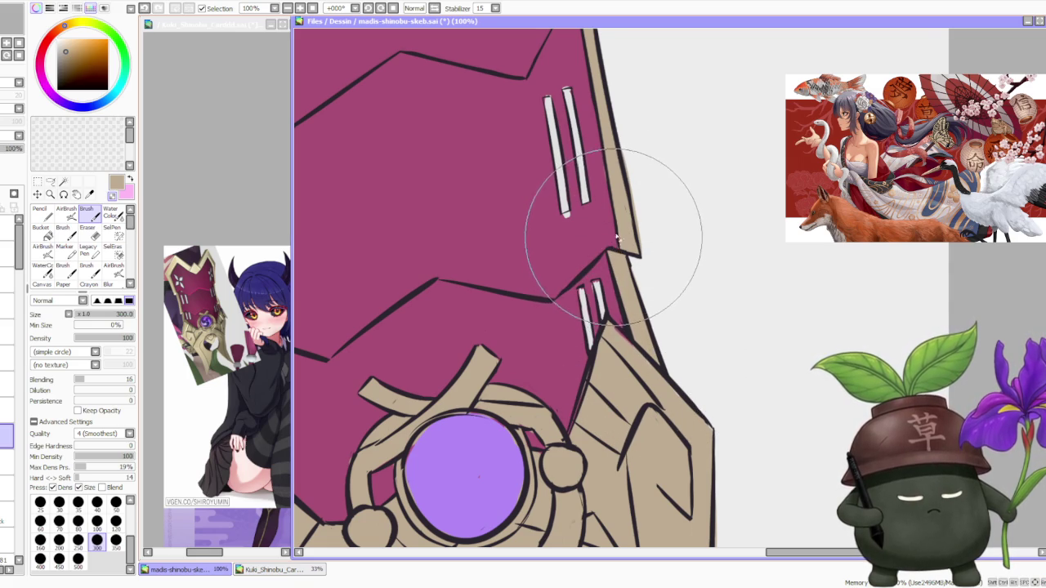
{"action": "scroll", "coordinate": [611, 237], "scroll_direction": "down", "scroll_amount": 3}
{"action": "left_click", "coordinate": [115, 520]}
{"action": "scroll", "coordinate": [646, 216], "scroll_direction": "up", "scroll_amount": 3}
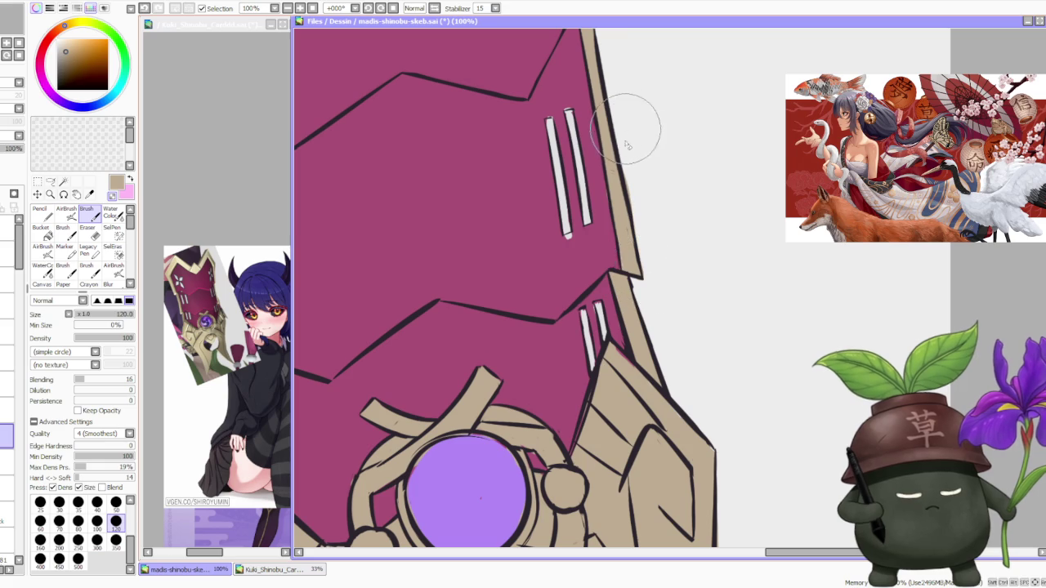
{"action": "scroll", "coordinate": [658, 259], "scroll_direction": "down", "scroll_amount": 2}
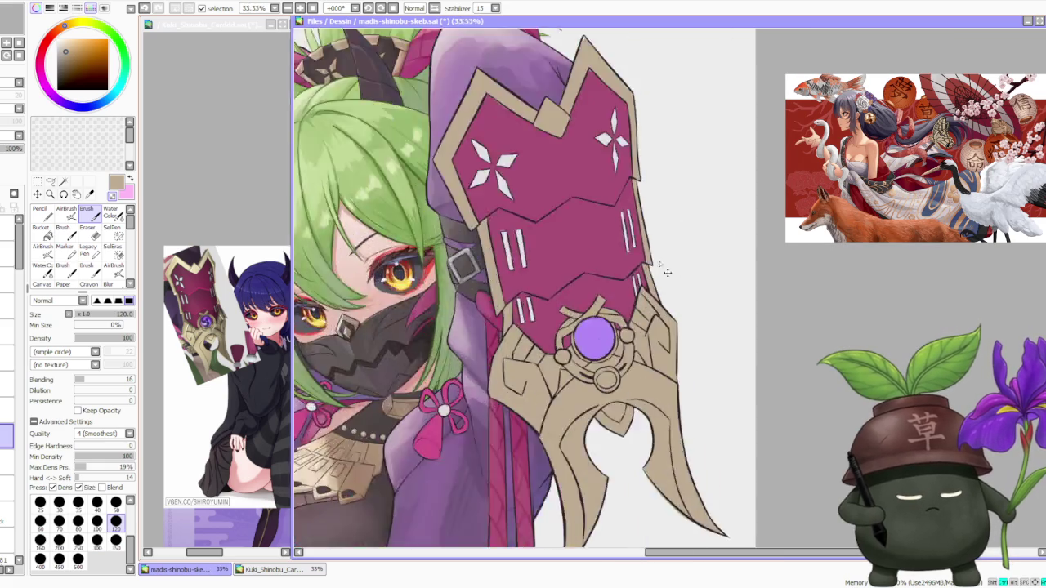
- Retouch the outlines along the gauntlet's blade tip at brush size 120
{"action": "scroll", "coordinate": [663, 399], "scroll_direction": "up", "scroll_amount": 1}
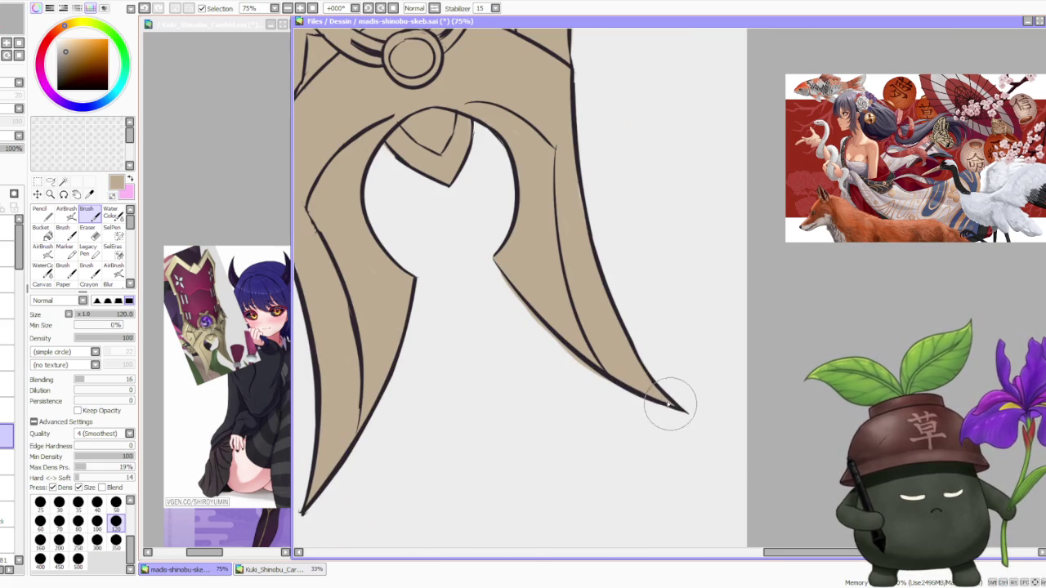
{"action": "scroll", "coordinate": [572, 335], "scroll_direction": "down", "scroll_amount": 1}
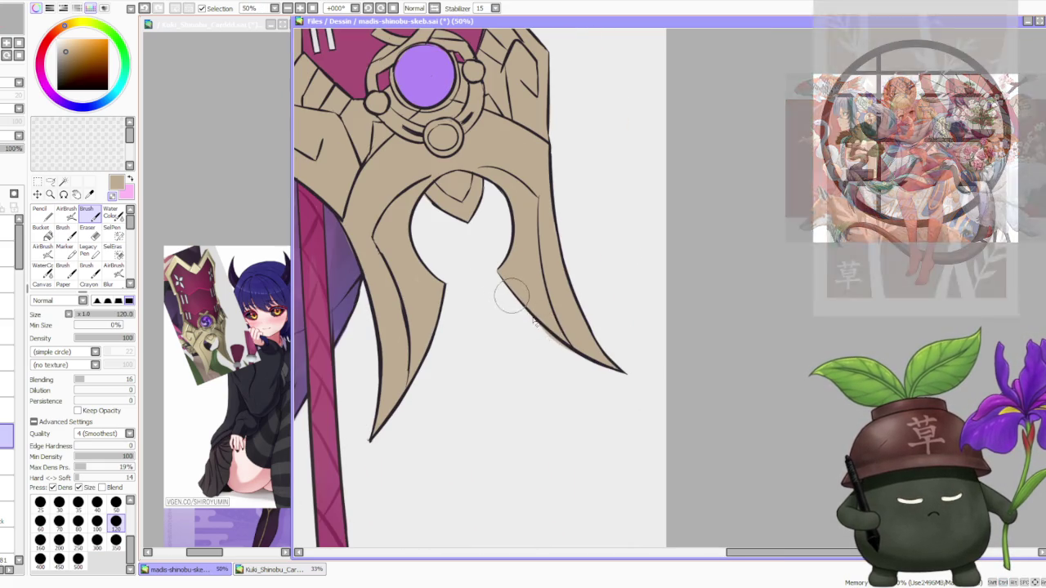
{"action": "scroll", "coordinate": [596, 360], "scroll_direction": "down", "scroll_amount": 3}
{"action": "scroll", "coordinate": [571, 330], "scroll_direction": "down", "scroll_amount": 2}
{"action": "scroll", "coordinate": [562, 245], "scroll_direction": "up", "scroll_amount": 3}
{"action": "scroll", "coordinate": [540, 320], "scroll_direction": "up", "scroll_amount": 1}
{"action": "scroll", "coordinate": [540, 321], "scroll_direction": "up", "scroll_amount": 1}
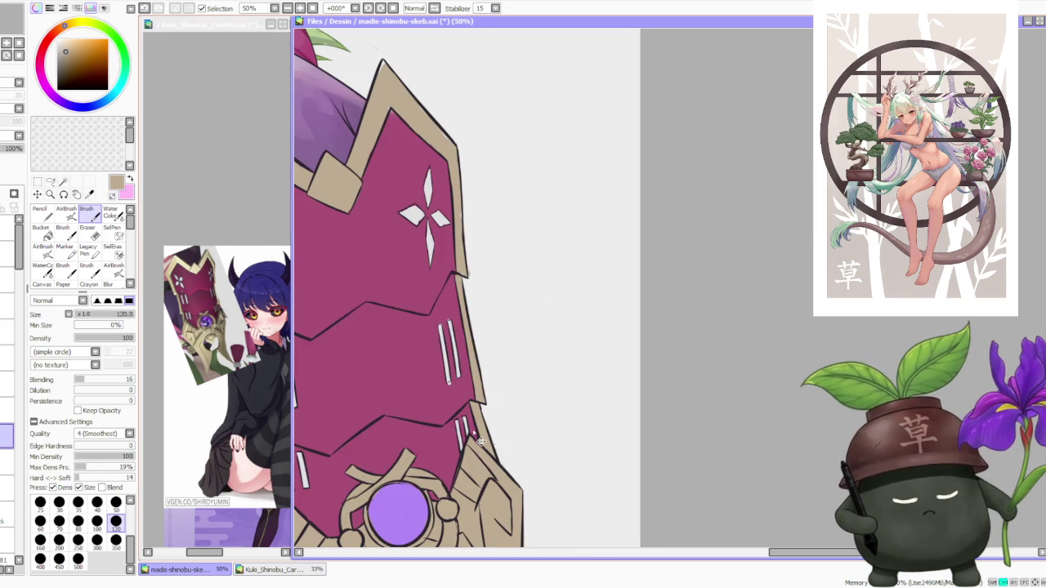
{"action": "scroll", "coordinate": [475, 436], "scroll_direction": "up", "scroll_amount": 1}
{"action": "scroll", "coordinate": [500, 472], "scroll_direction": "down", "scroll_amount": 2}
{"action": "scroll", "coordinate": [491, 417], "scroll_direction": "down", "scroll_amount": 1}
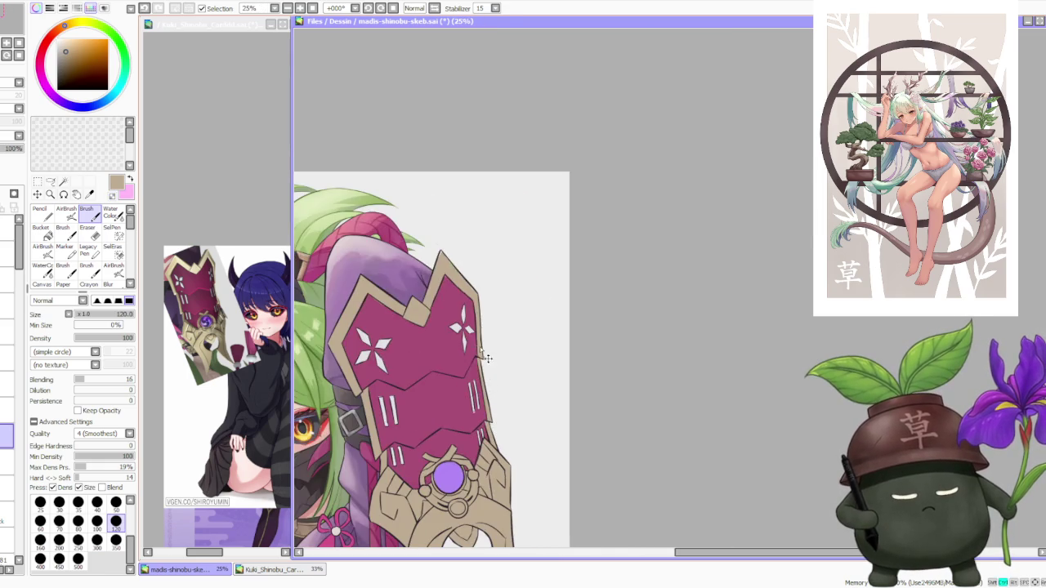
{"action": "scroll", "coordinate": [484, 374], "scroll_direction": "up", "scroll_amount": 2}
{"action": "scroll", "coordinate": [488, 362], "scroll_direction": "up", "scroll_amount": 1}
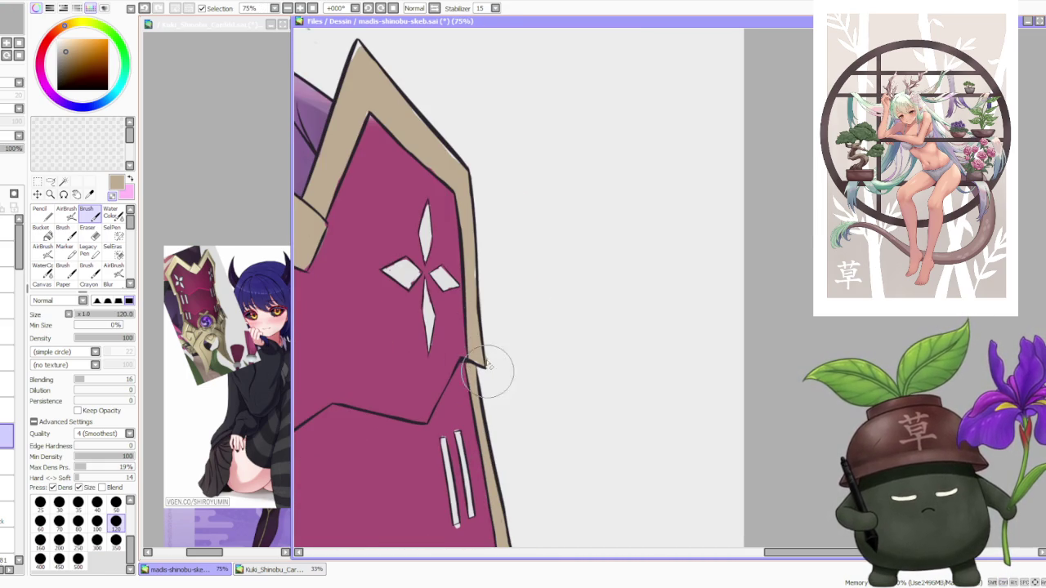
{"action": "scroll", "coordinate": [489, 376], "scroll_direction": "down", "scroll_amount": 1}
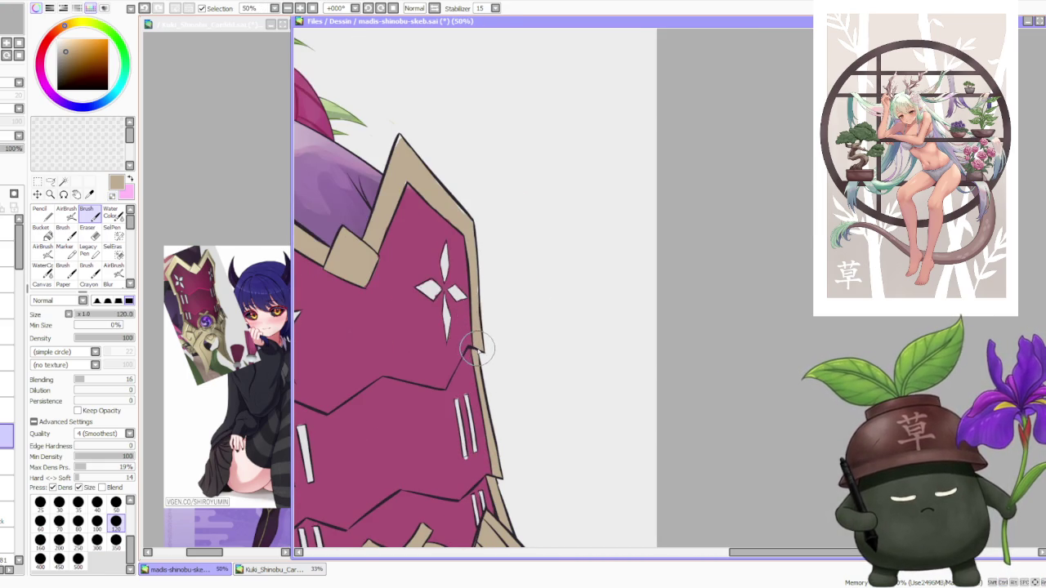
{"action": "scroll", "coordinate": [477, 305], "scroll_direction": "down", "scroll_amount": 1}
{"action": "scroll", "coordinate": [456, 228], "scroll_direction": "up", "scroll_amount": 2}
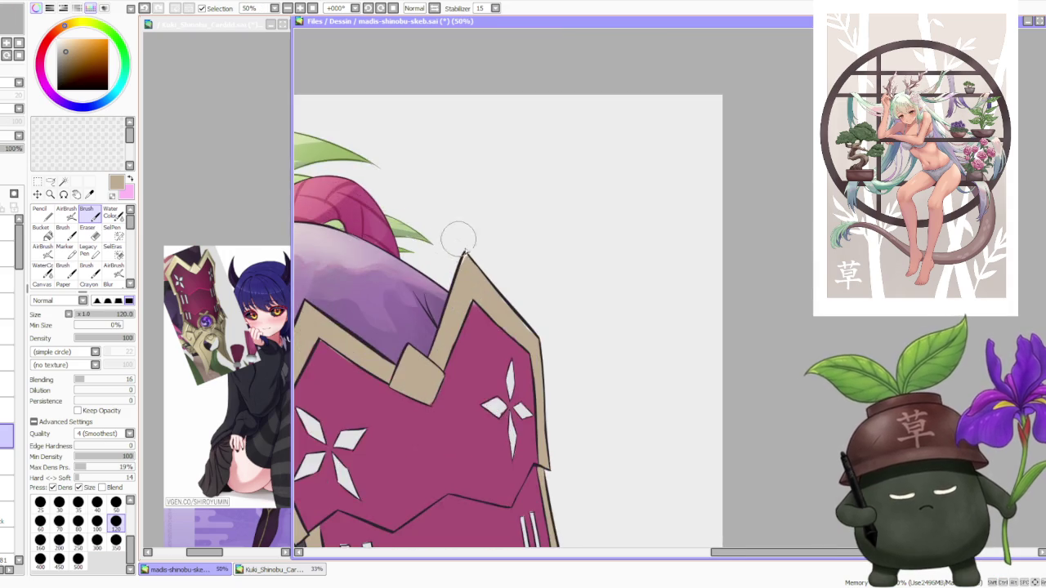
{"action": "scroll", "coordinate": [463, 256], "scroll_direction": "up", "scroll_amount": 1}
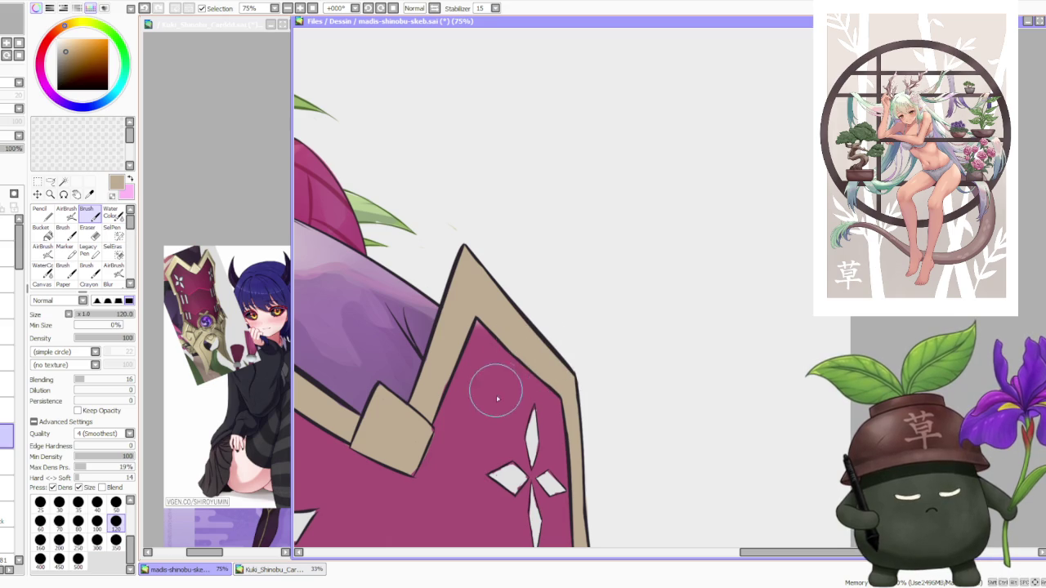
- Run the beige trim along the shield's notched top edge, showing more sleeve behind it
{"action": "scroll", "coordinate": [498, 367], "scroll_direction": "down", "scroll_amount": 1}
{"action": "scroll", "coordinate": [489, 420], "scroll_direction": "up", "scroll_amount": 1}
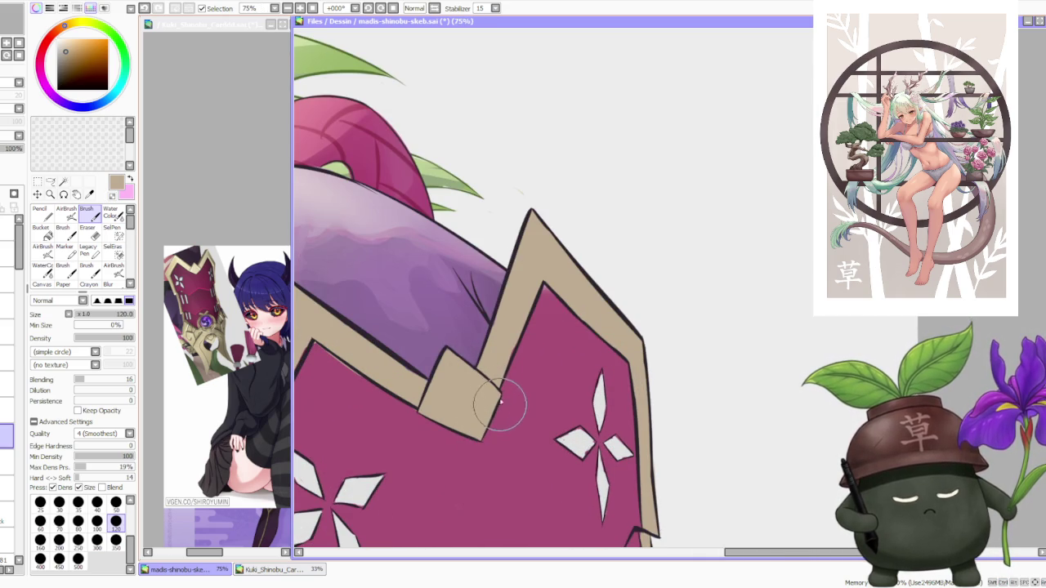
{"action": "scroll", "coordinate": [501, 396], "scroll_direction": "down", "scroll_amount": 1}
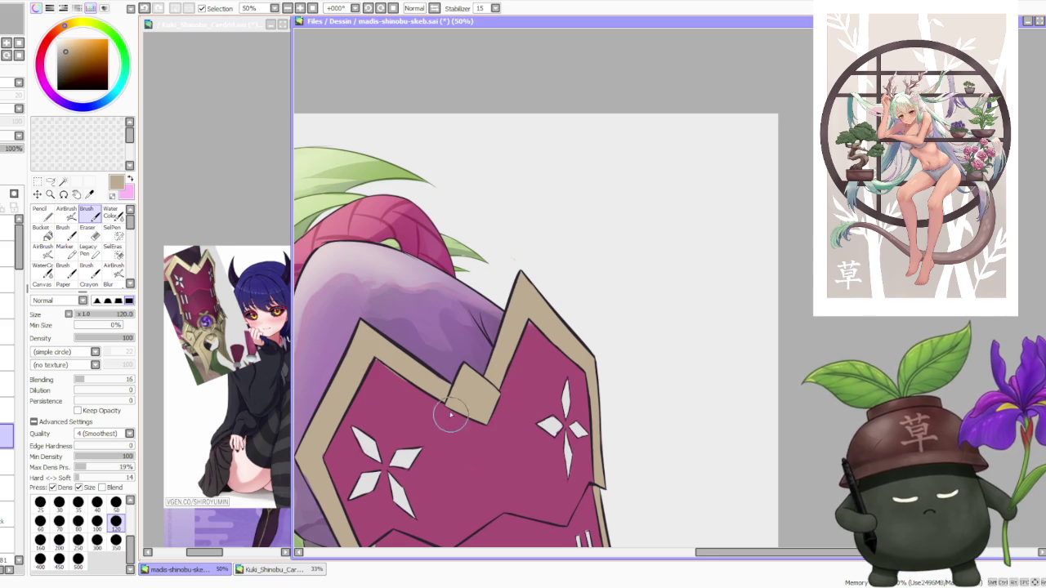
{"action": "scroll", "coordinate": [380, 352], "scroll_direction": "up", "scroll_amount": 1}
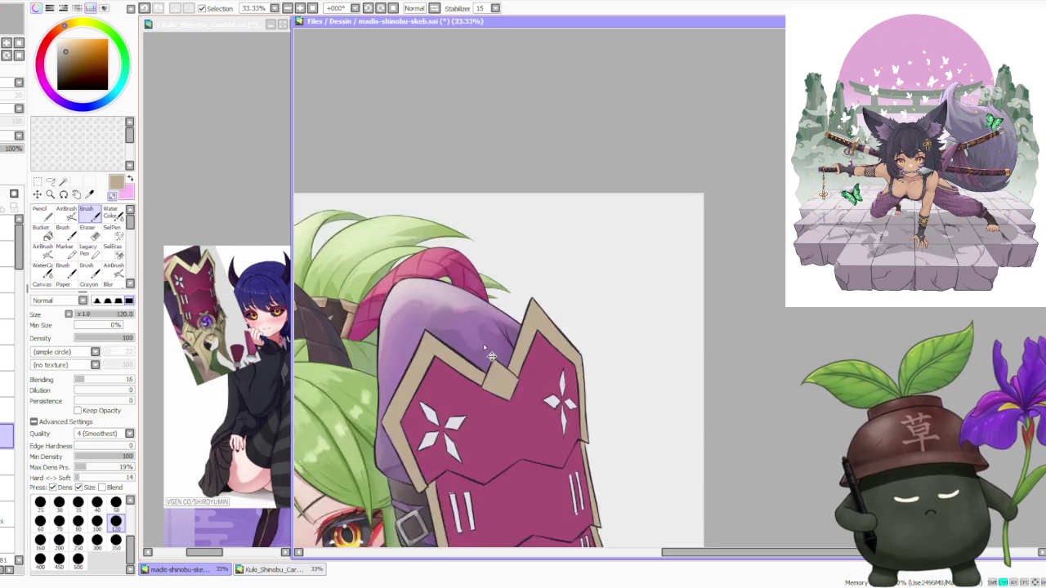
{"action": "left_click_drag", "start_coordinate": [477, 418], "coordinate": [390, 425]}
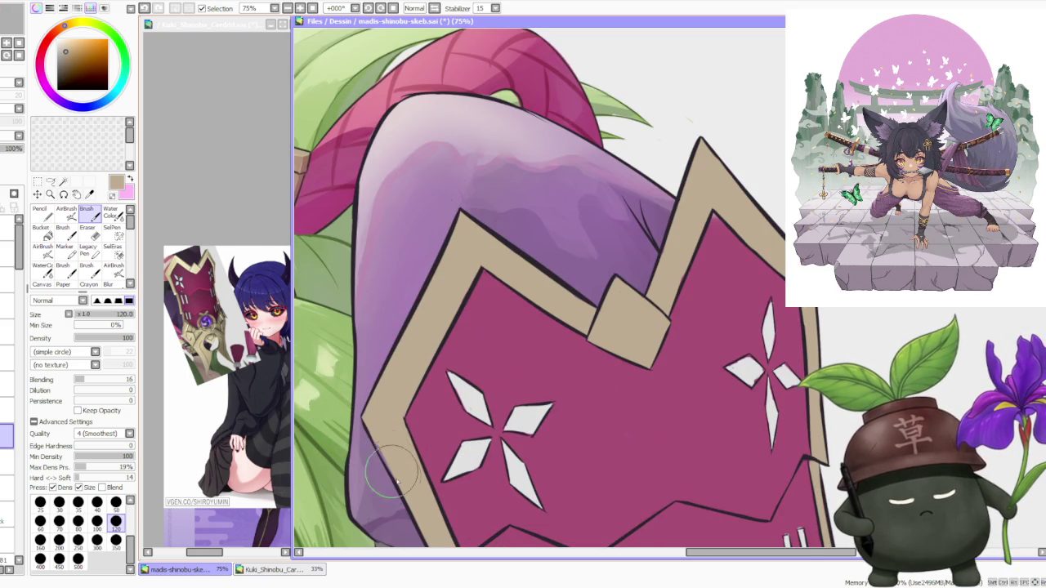
{"action": "scroll", "coordinate": [372, 429], "scroll_direction": "down", "scroll_amount": 1}
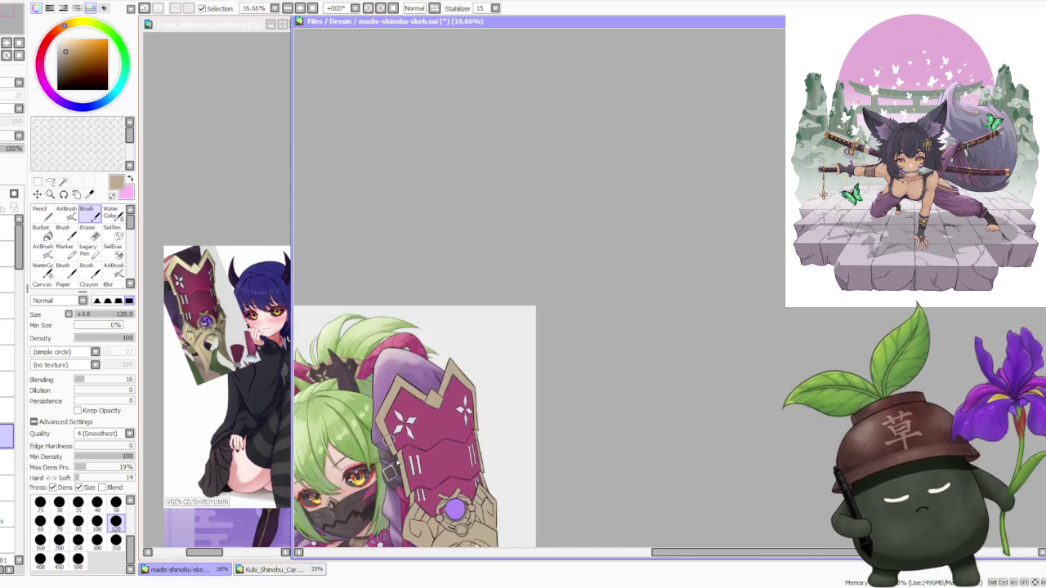
- Paint a flat tan base over the gold frame pieces around the purple gem
{"action": "scroll", "coordinate": [403, 433], "scroll_direction": "up", "scroll_amount": 3}
{"action": "scroll", "coordinate": [402, 433], "scroll_direction": "down", "scroll_amount": 3}
{"action": "scroll", "coordinate": [376, 454], "scroll_direction": "up", "scroll_amount": 3}
{"action": "scroll", "coordinate": [343, 478], "scroll_direction": "up", "scroll_amount": 1}
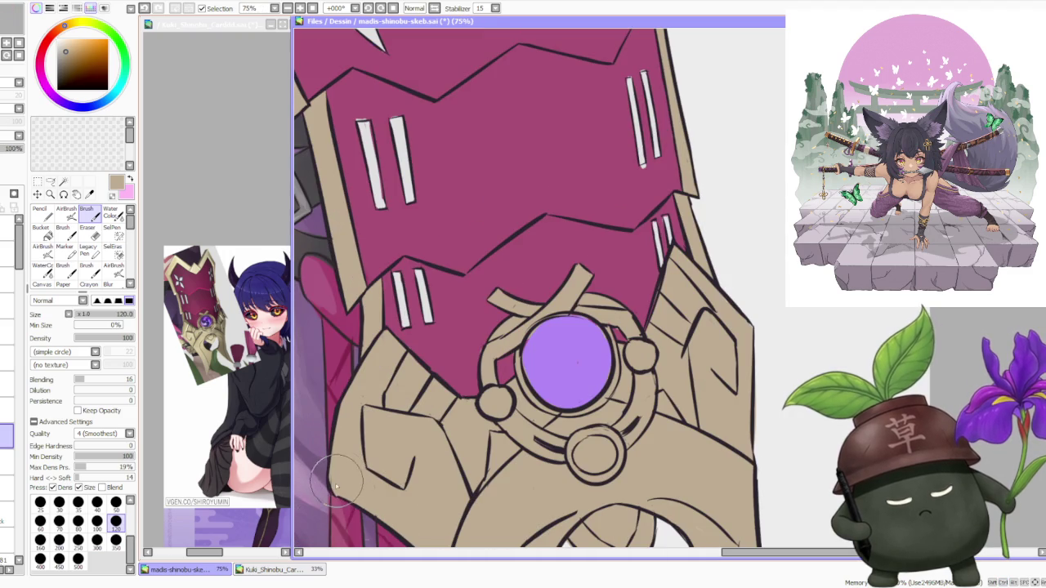
{"action": "scroll", "coordinate": [403, 530], "scroll_direction": "down", "scroll_amount": 4}
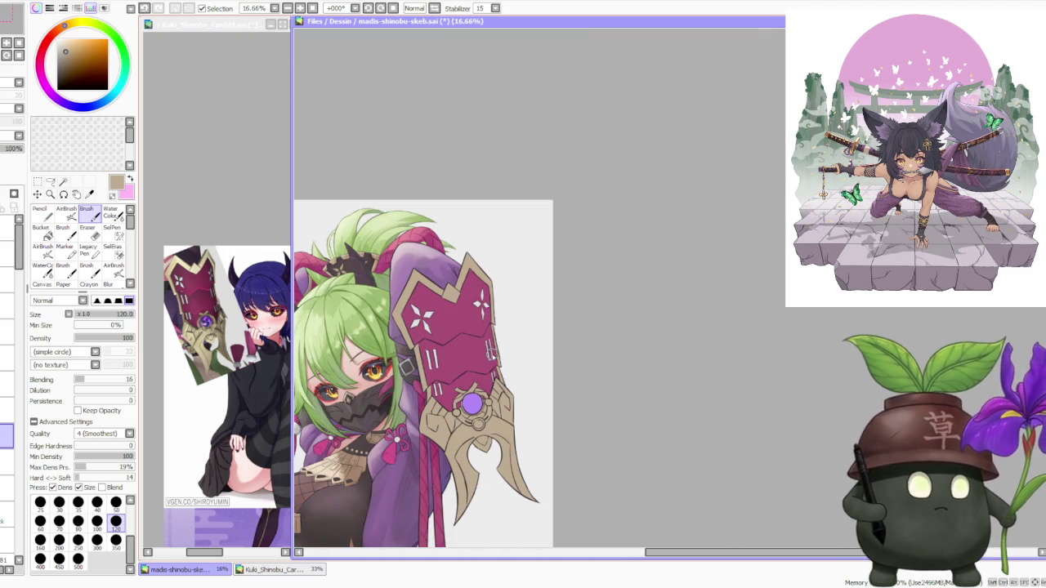
{"action": "scroll", "coordinate": [530, 304], "scroll_direction": "up", "scroll_amount": 2}
{"action": "scroll", "coordinate": [547, 351], "scroll_direction": "up", "scroll_amount": 1}
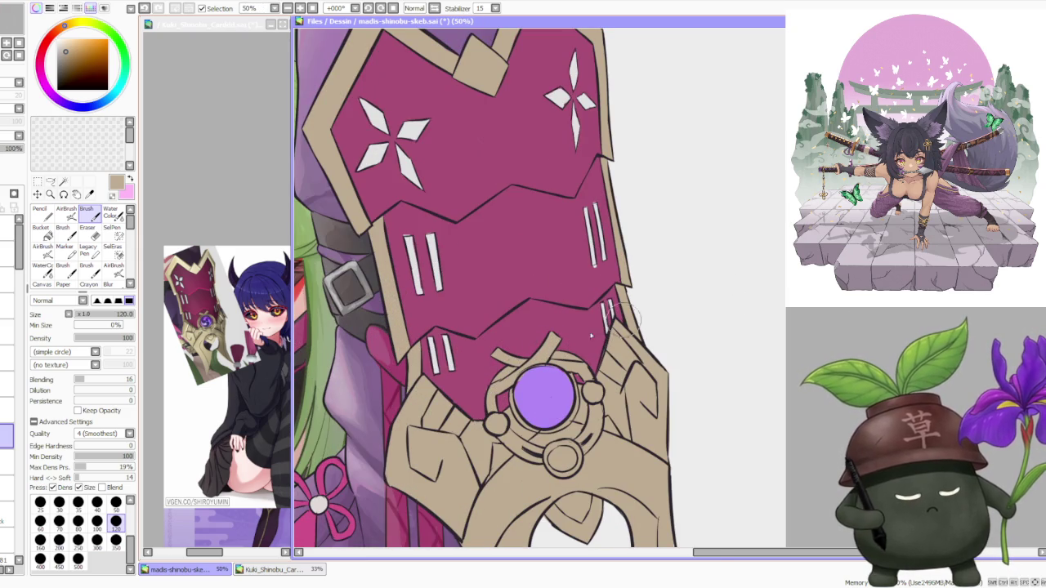
{"action": "scroll", "coordinate": [482, 384], "scroll_direction": "down", "scroll_amount": 1}
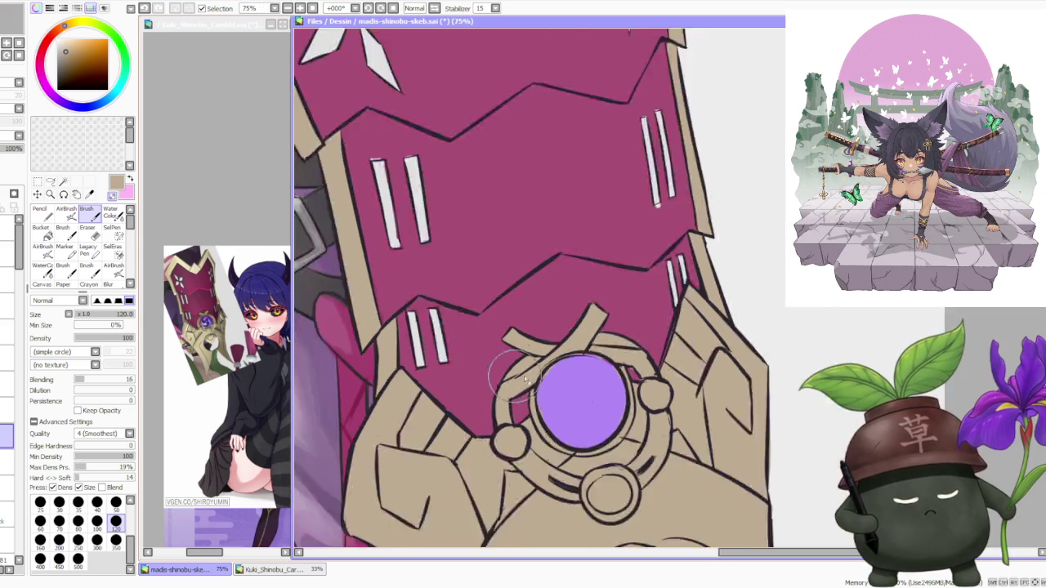
{"action": "scroll", "coordinate": [572, 376], "scroll_direction": "down", "scroll_amount": 1}
{"action": "scroll", "coordinate": [605, 354], "scroll_direction": "down", "scroll_amount": 1}
{"action": "scroll", "coordinate": [621, 449], "scroll_direction": "up", "scroll_amount": 1}
{"action": "scroll", "coordinate": [610, 417], "scroll_direction": "up", "scroll_amount": 1}
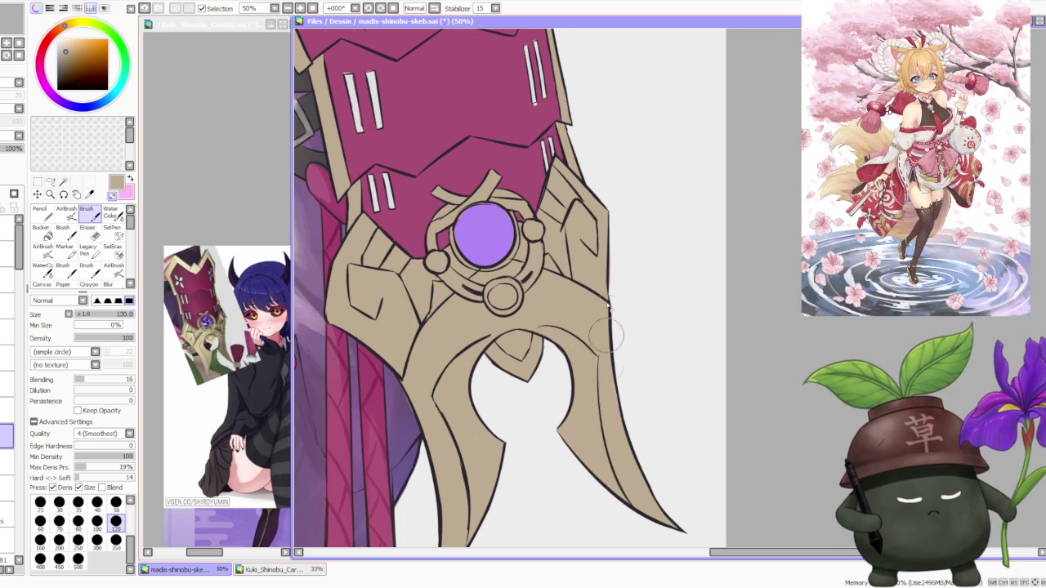
{"action": "scroll", "coordinate": [608, 363], "scroll_direction": "up", "scroll_amount": 1}
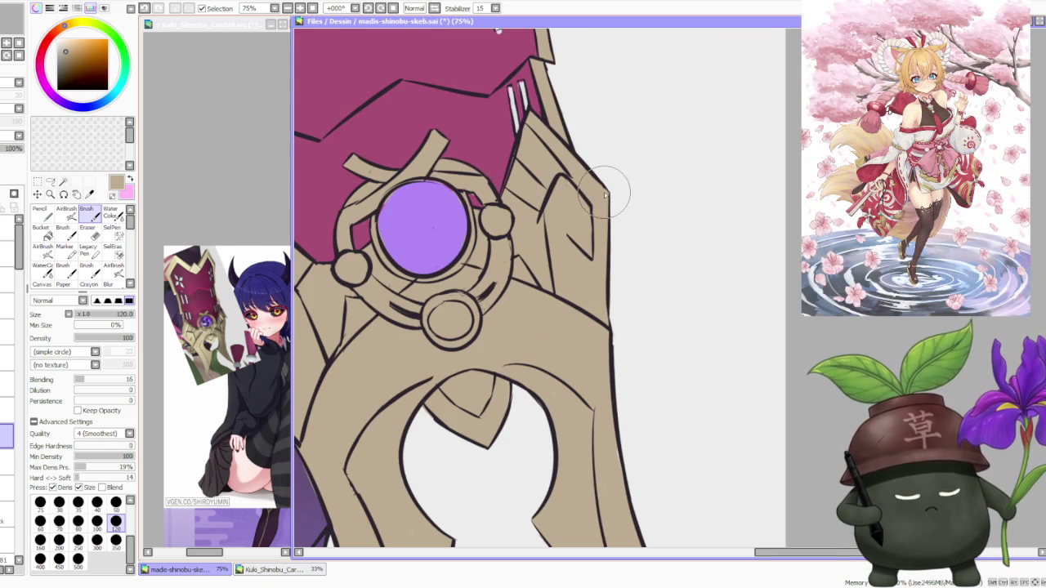
{"action": "scroll", "coordinate": [605, 194], "scroll_direction": "down", "scroll_amount": 1}
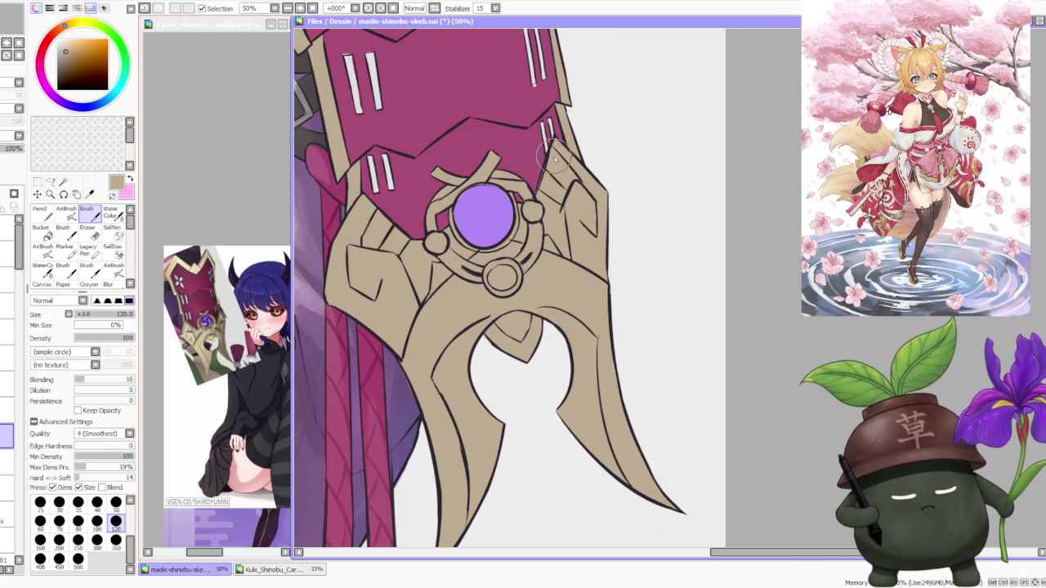
{"action": "scroll", "coordinate": [554, 158], "scroll_direction": "down", "scroll_amount": 1}
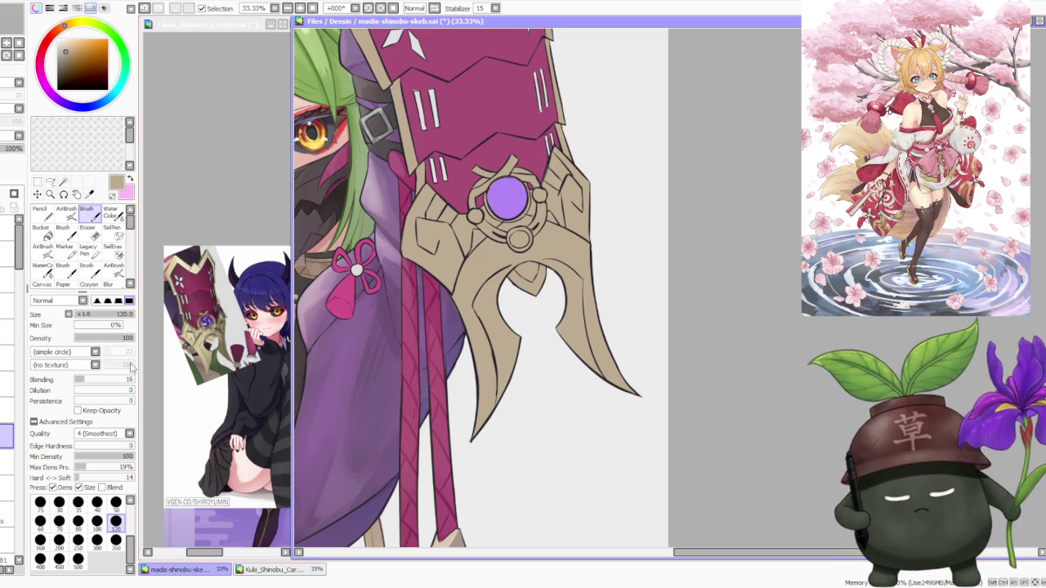
- On a higher layer, finish the tan frame and add a darker rim and inner detail to the gem
{"action": "left_click", "coordinate": [7, 331]}
{"action": "scroll", "coordinate": [496, 196], "scroll_direction": "up", "scroll_amount": 2}
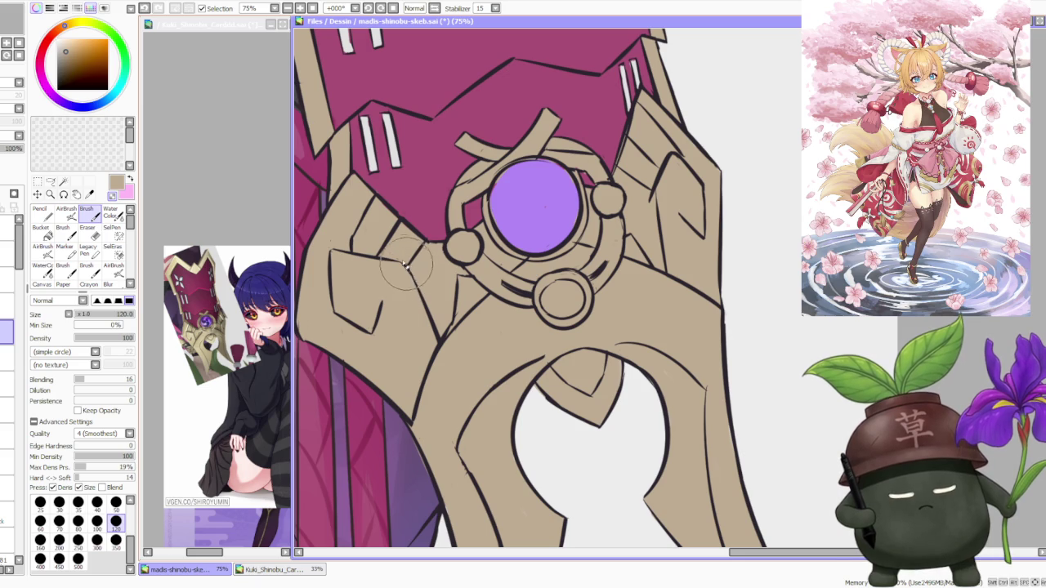
{"action": "scroll", "coordinate": [444, 175], "scroll_direction": "down", "scroll_amount": 1}
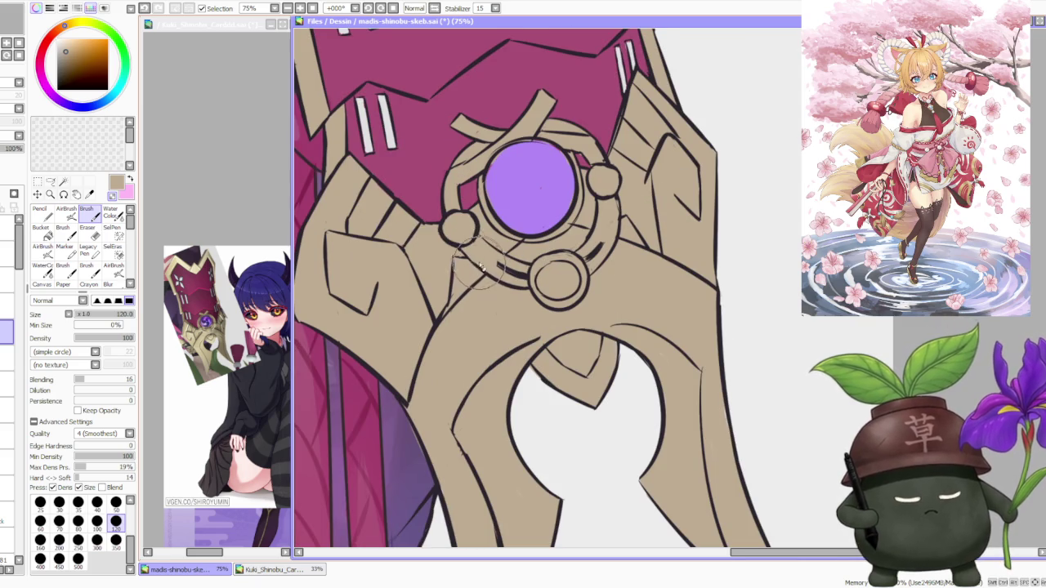
{"action": "scroll", "coordinate": [470, 255], "scroll_direction": "down", "scroll_amount": 1}
{"action": "scroll", "coordinate": [379, 286], "scroll_direction": "up", "scroll_amount": 1}
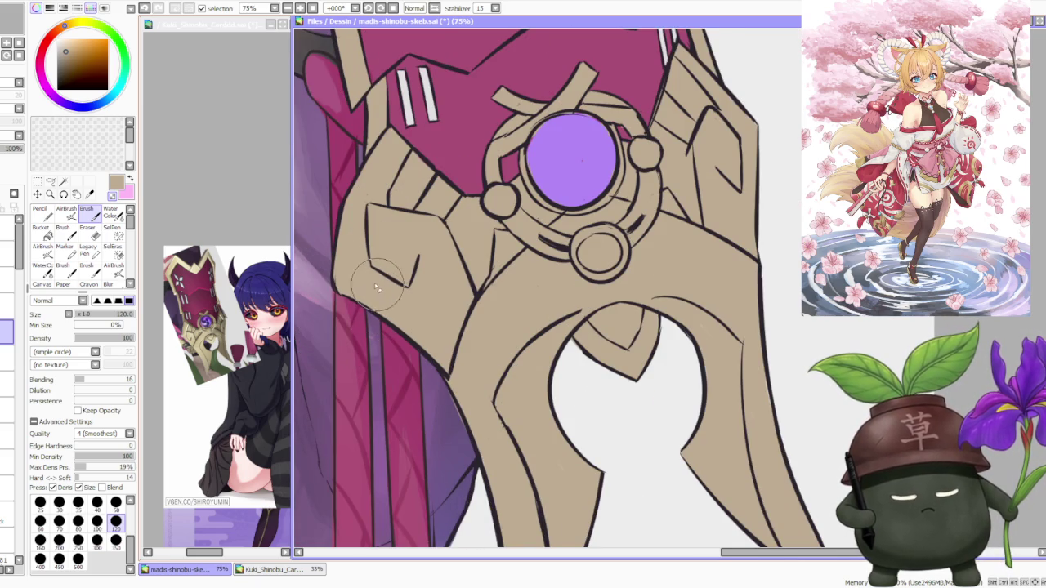
{"action": "scroll", "coordinate": [335, 280], "scroll_direction": "down", "scroll_amount": 2}
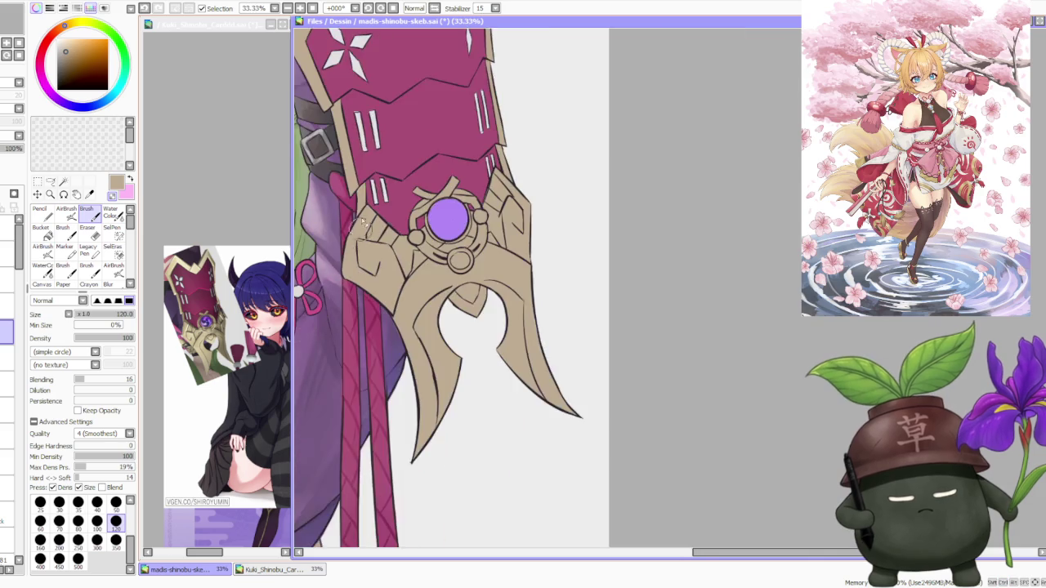
{"action": "scroll", "coordinate": [357, 237], "scroll_direction": "up", "scroll_amount": 1}
{"action": "scroll", "coordinate": [364, 204], "scroll_direction": "up", "scroll_amount": 1}
{"action": "scroll", "coordinate": [384, 227], "scroll_direction": "down", "scroll_amount": 2}
{"action": "scroll", "coordinate": [451, 307], "scroll_direction": "up", "scroll_amount": 1}
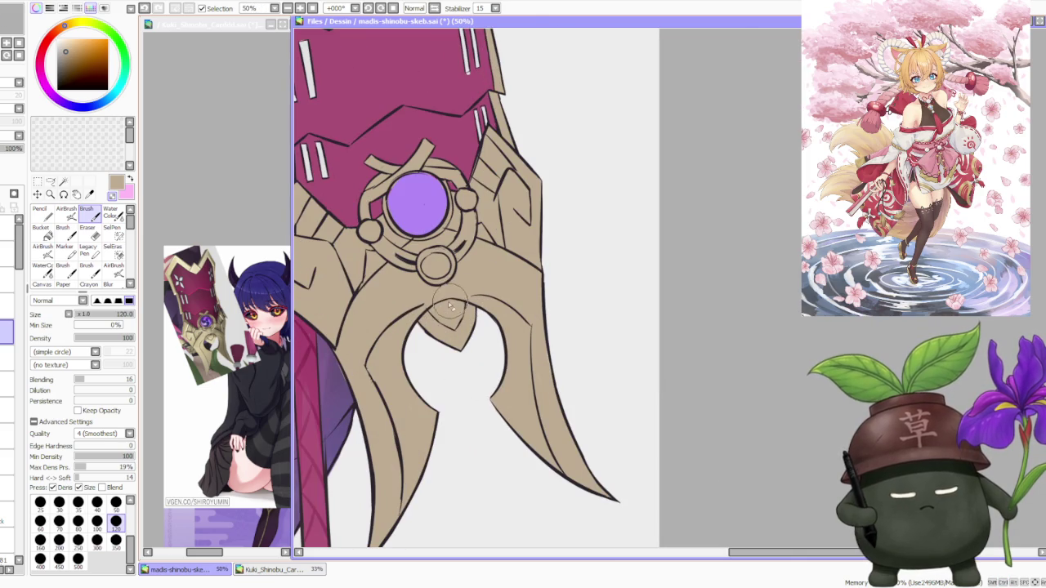
{"action": "scroll", "coordinate": [418, 357], "scroll_direction": "up", "scroll_amount": 2}
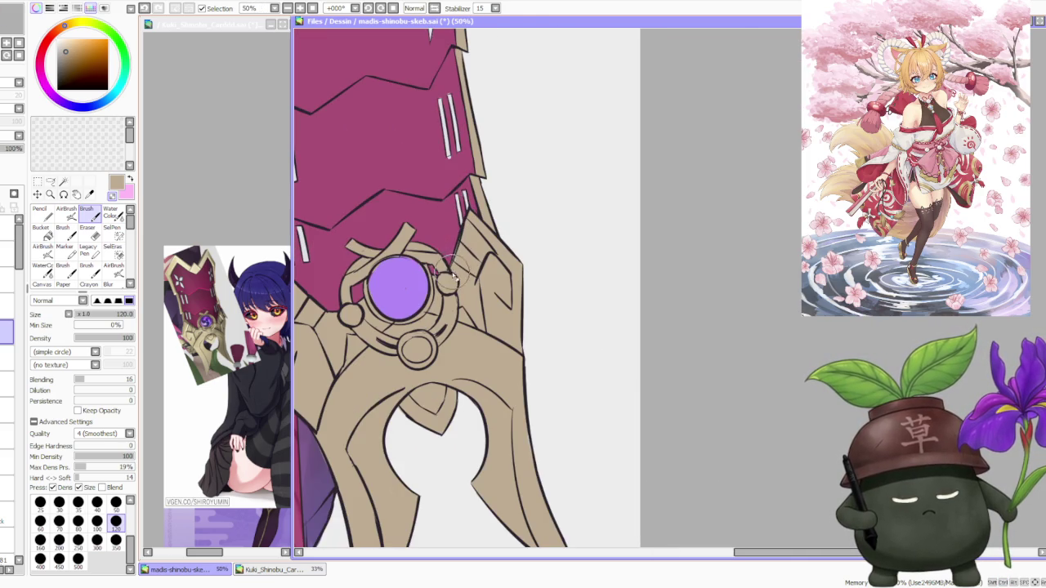
{"action": "scroll", "coordinate": [455, 277], "scroll_direction": "up", "scroll_amount": 1}
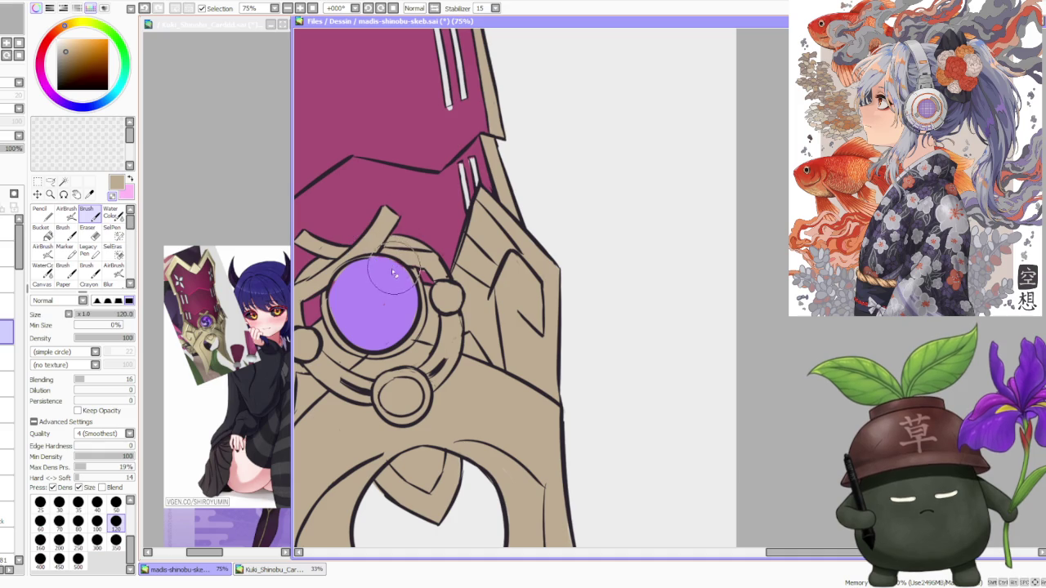
{"action": "scroll", "coordinate": [359, 245], "scroll_direction": "down", "scroll_amount": 2}
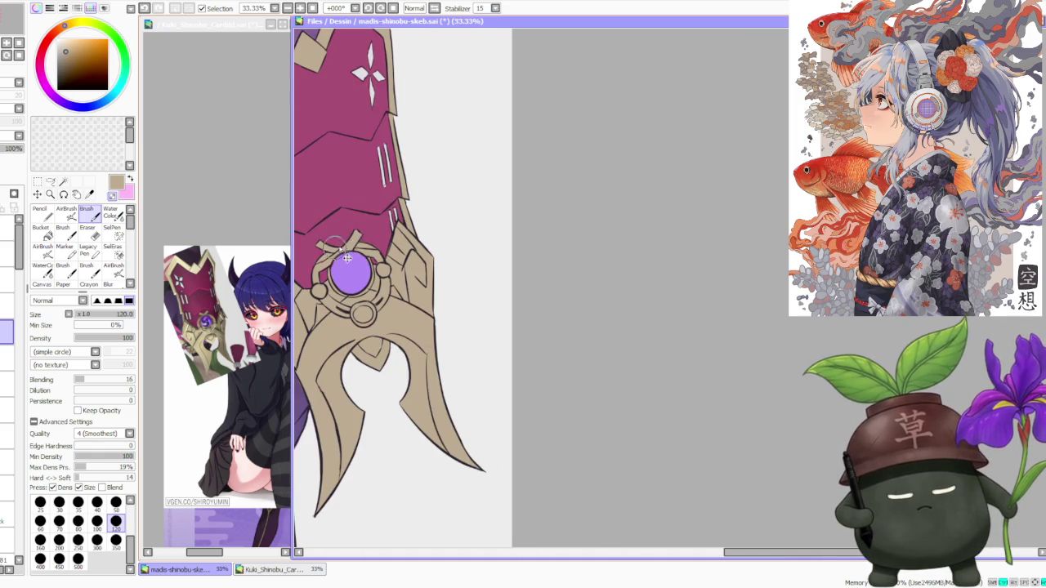
{"action": "scroll", "coordinate": [381, 233], "scroll_direction": "up", "scroll_amount": 2}
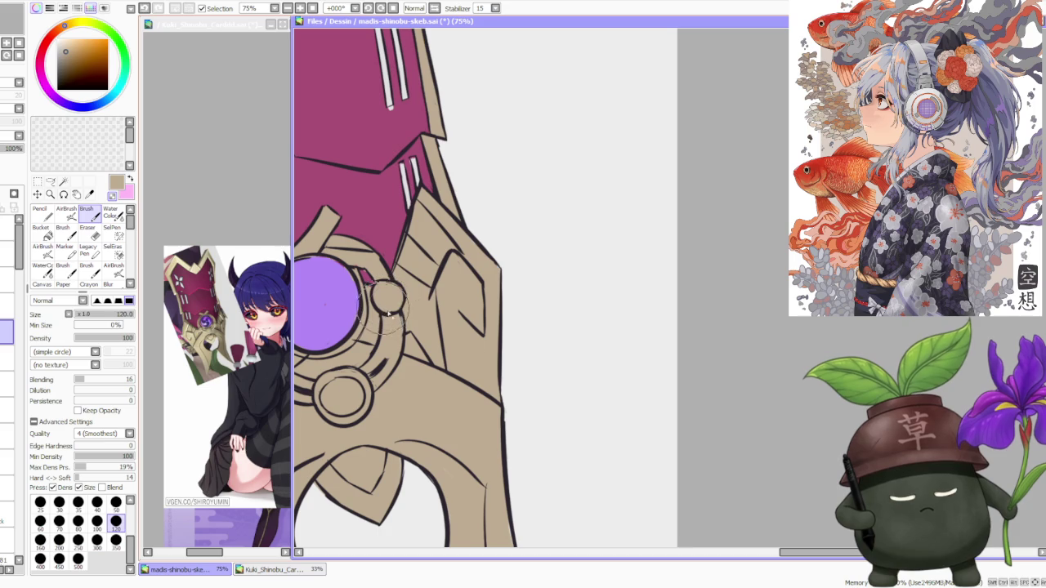
{"action": "scroll", "coordinate": [401, 290], "scroll_direction": "down", "scroll_amount": 2}
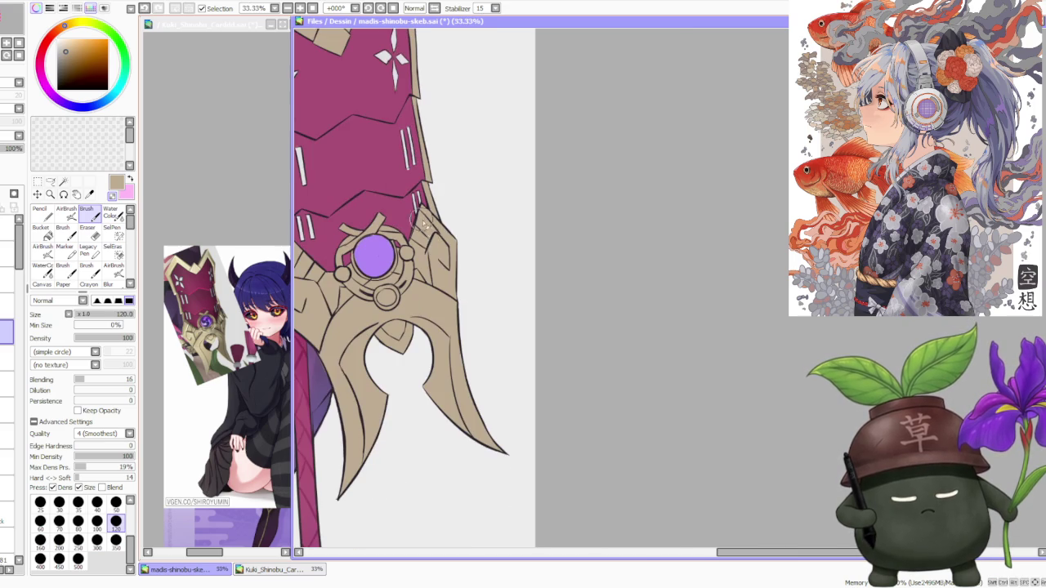
{"action": "scroll", "coordinate": [441, 277], "scroll_direction": "down", "scroll_amount": 1}
{"action": "scroll", "coordinate": [415, 139], "scroll_direction": "up", "scroll_amount": 2}
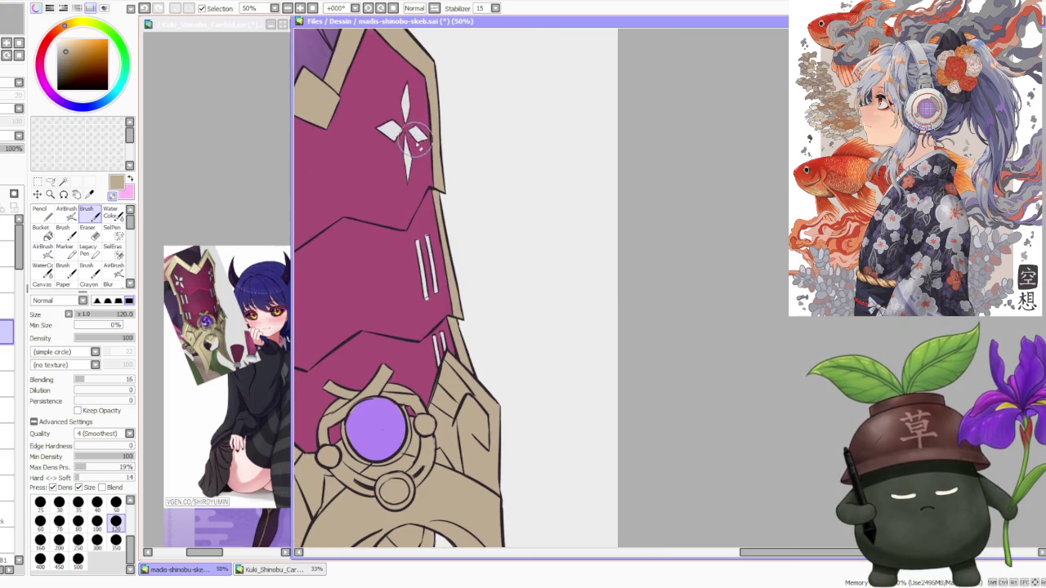
{"action": "scroll", "coordinate": [436, 174], "scroll_direction": "down", "scroll_amount": 2}
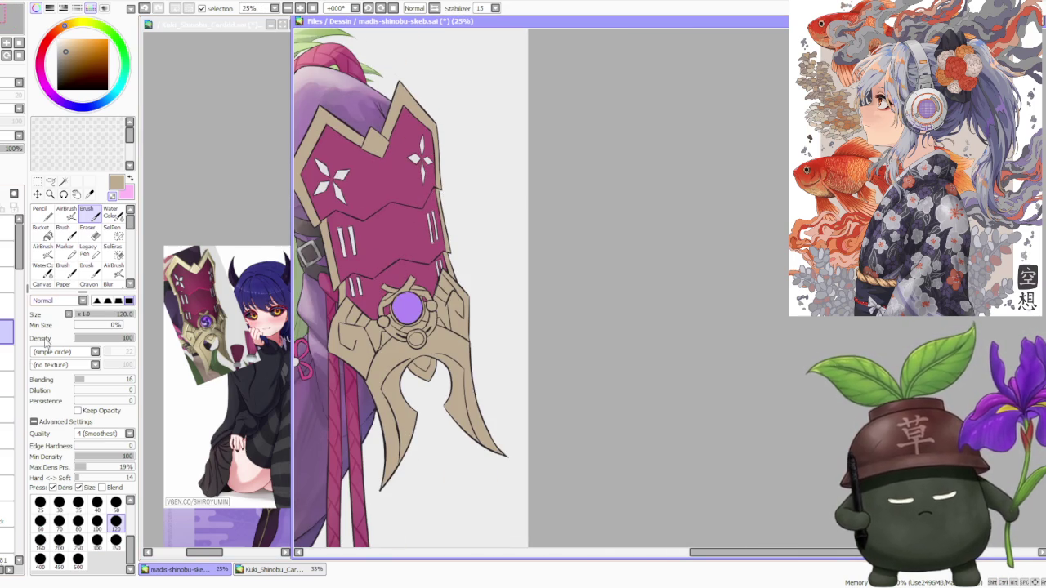
{"action": "left_click", "coordinate": [5, 410]}
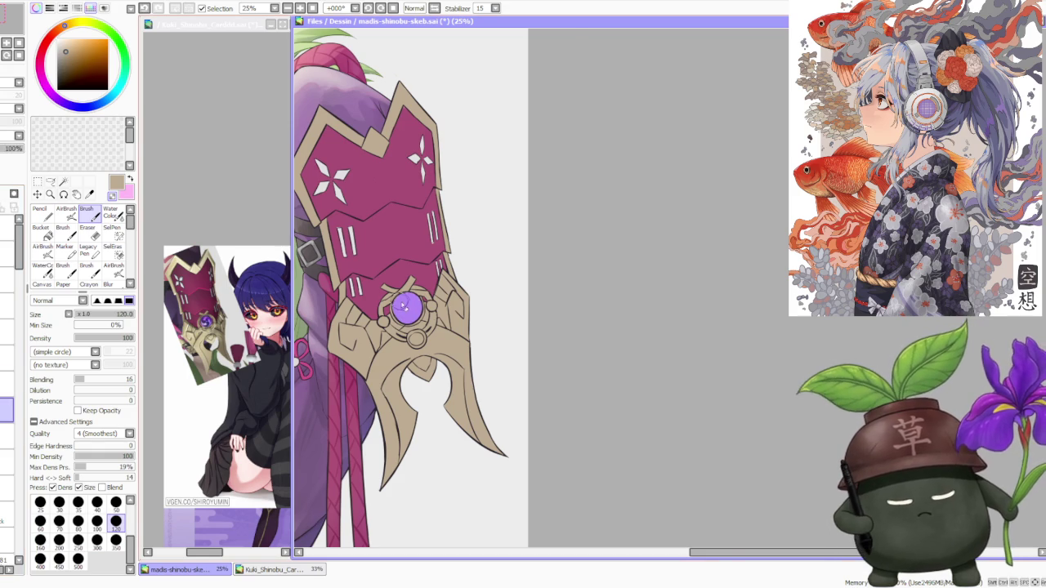
- Sample the gem's purple, shade inside the gem, then zoom out to 25%
{"action": "left_click", "coordinate": [402, 304], "text": "alt"}
{"action": "scroll", "coordinate": [401, 304], "scroll_direction": "up", "scroll_amount": 2}
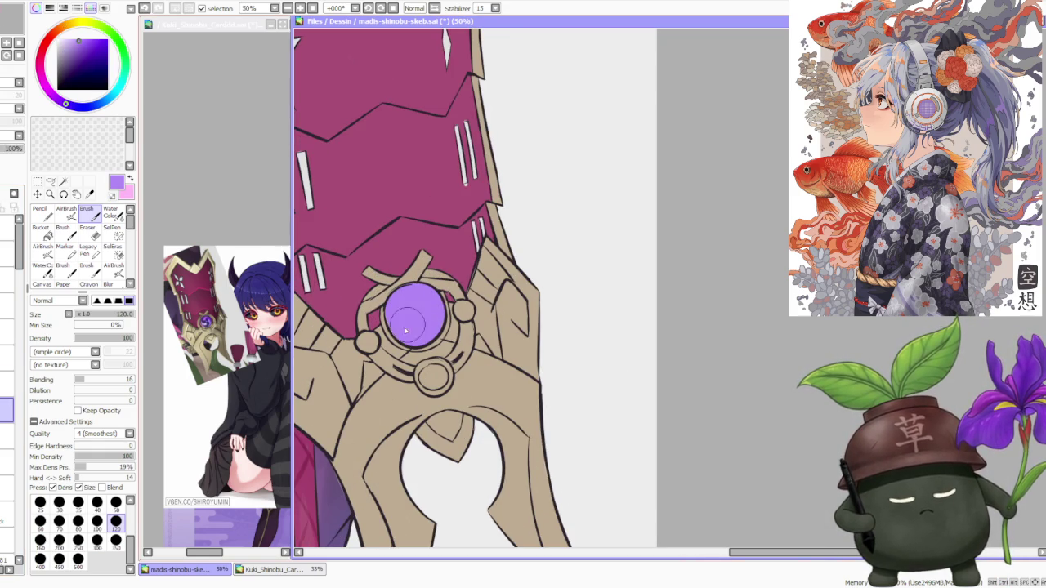
{"action": "left_click", "coordinate": [5, 384]}
{"action": "key", "text": "minus"}
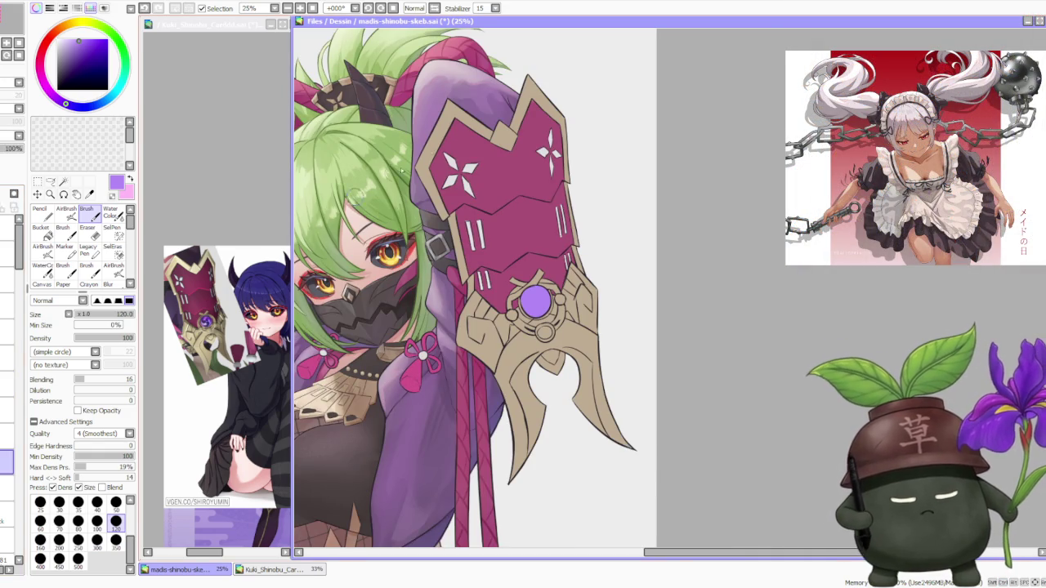
{"action": "scroll", "coordinate": [479, 168], "scroll_direction": "up", "scroll_amount": 1}
{"action": "scroll", "coordinate": [469, 173], "scroll_direction": "up", "scroll_amount": 1}
{"action": "scroll", "coordinate": [522, 163], "scroll_direction": "up", "scroll_amount": 1}
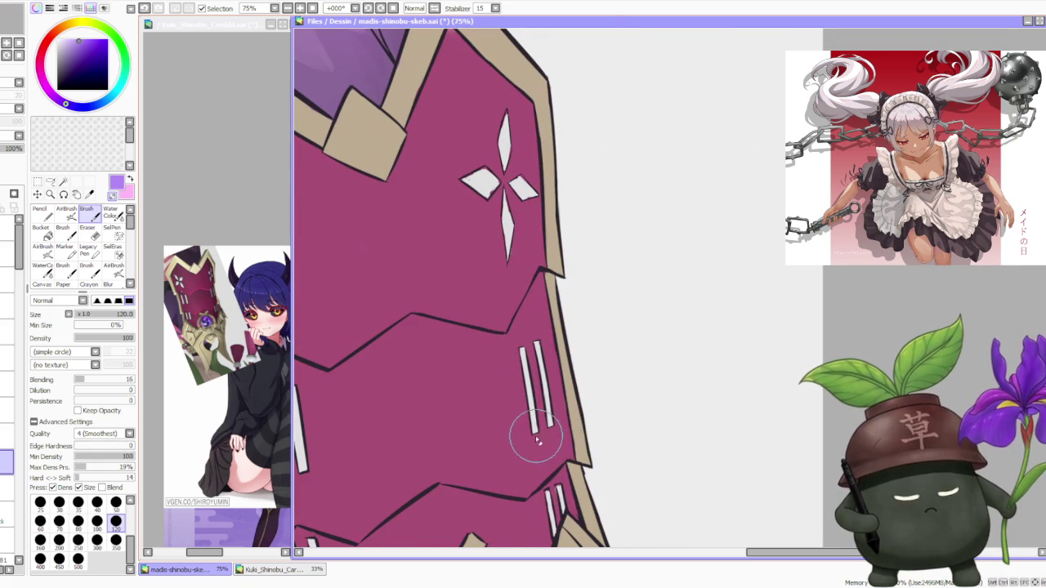
{"action": "scroll", "coordinate": [535, 433], "scroll_direction": "down", "scroll_amount": 1}
{"action": "scroll", "coordinate": [539, 441], "scroll_direction": "up", "scroll_amount": 1}
{"action": "scroll", "coordinate": [540, 458], "scroll_direction": "down", "scroll_amount": 1}
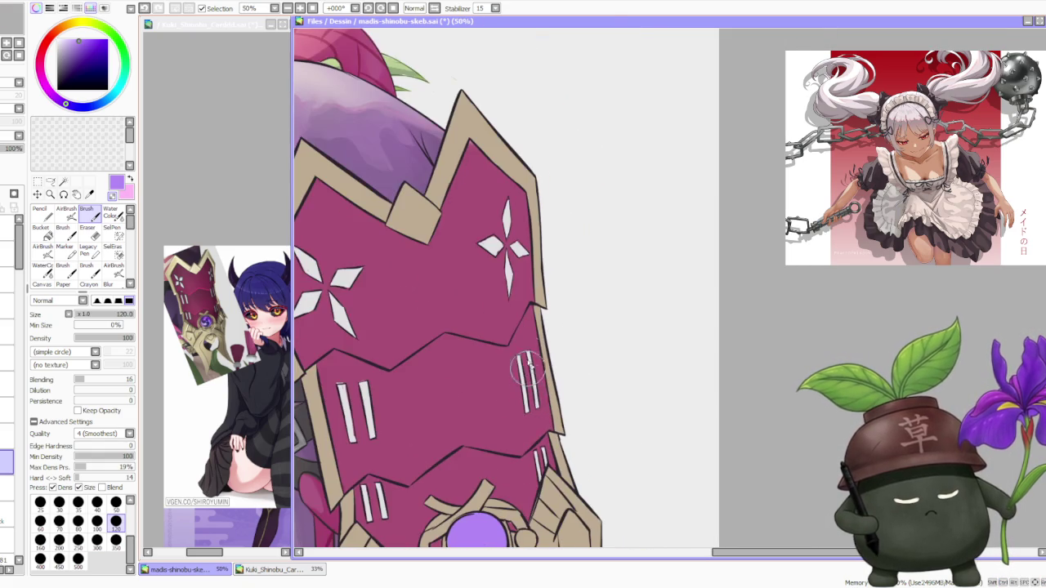
{"action": "scroll", "coordinate": [527, 371], "scroll_direction": "up", "scroll_amount": 1}
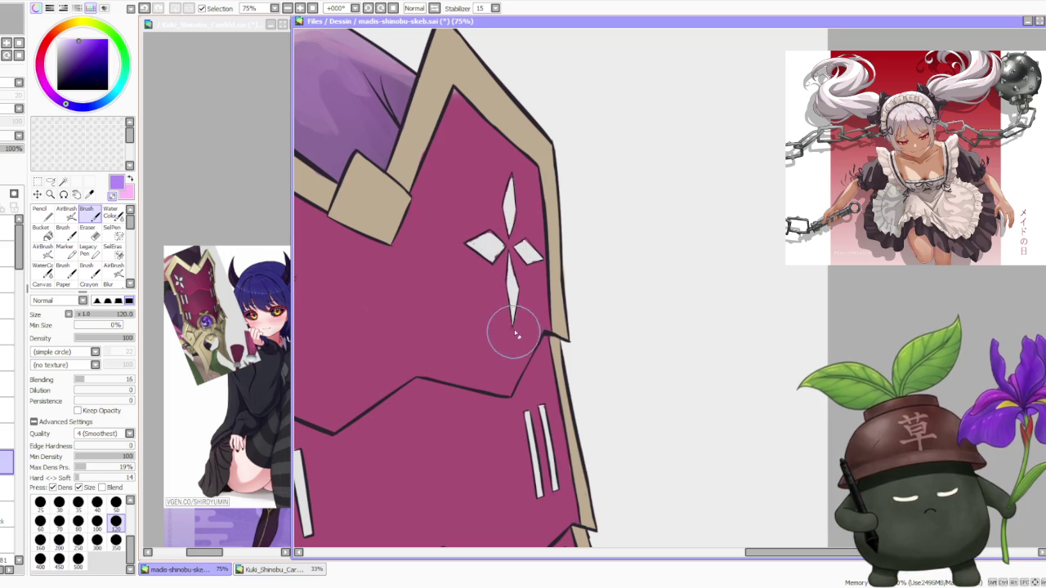
{"action": "left_click", "coordinate": [506, 258], "text": "alt"}
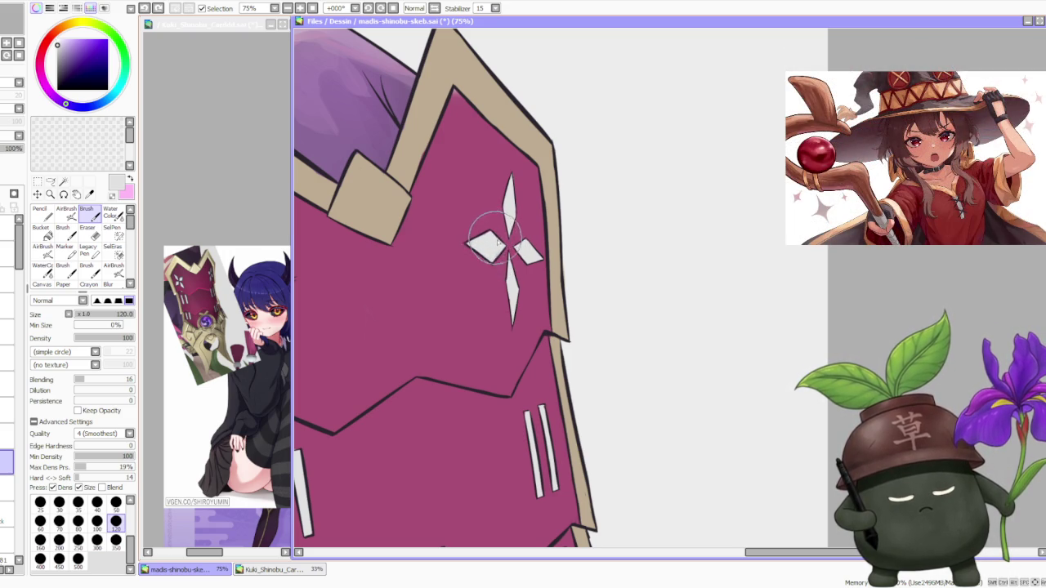
{"action": "scroll", "coordinate": [496, 244], "scroll_direction": "down", "scroll_amount": 2}
{"action": "scroll", "coordinate": [498, 262], "scroll_direction": "down", "scroll_amount": 1}
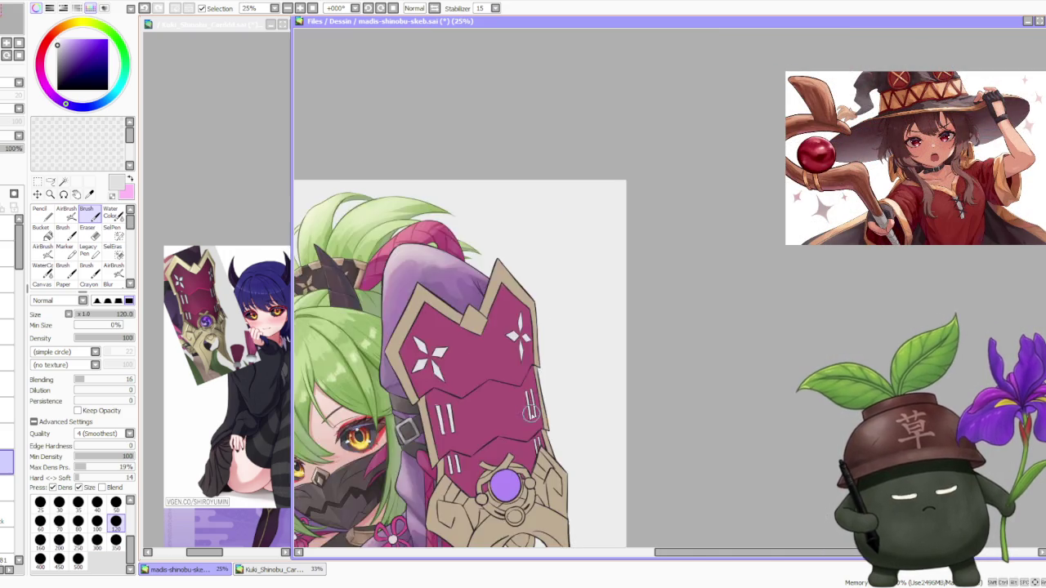
{"action": "scroll", "coordinate": [532, 326], "scroll_direction": "up", "scroll_amount": 2}
{"action": "scroll", "coordinate": [568, 422], "scroll_direction": "up", "scroll_amount": 2}
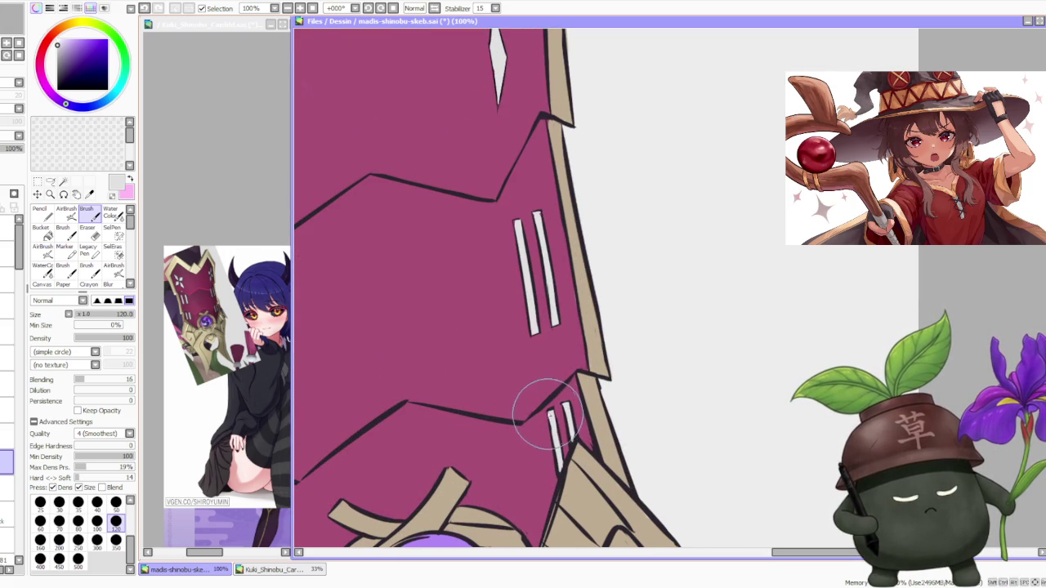
{"action": "scroll", "coordinate": [556, 424], "scroll_direction": "down", "scroll_amount": 1}
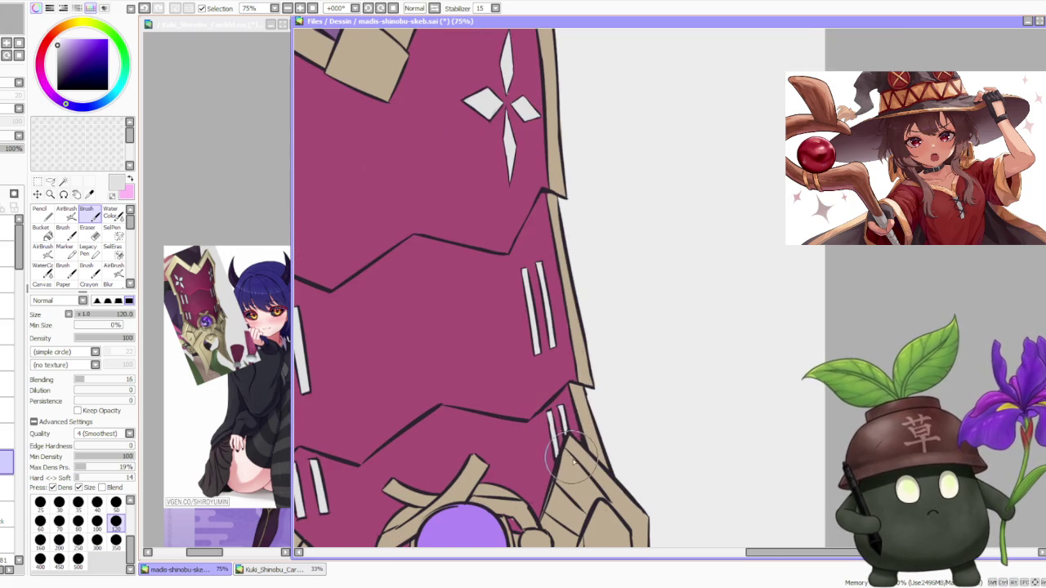
{"action": "scroll", "coordinate": [556, 437], "scroll_direction": "down", "scroll_amount": 1}
{"action": "scroll", "coordinate": [567, 462], "scroll_direction": "up", "scroll_amount": 3}
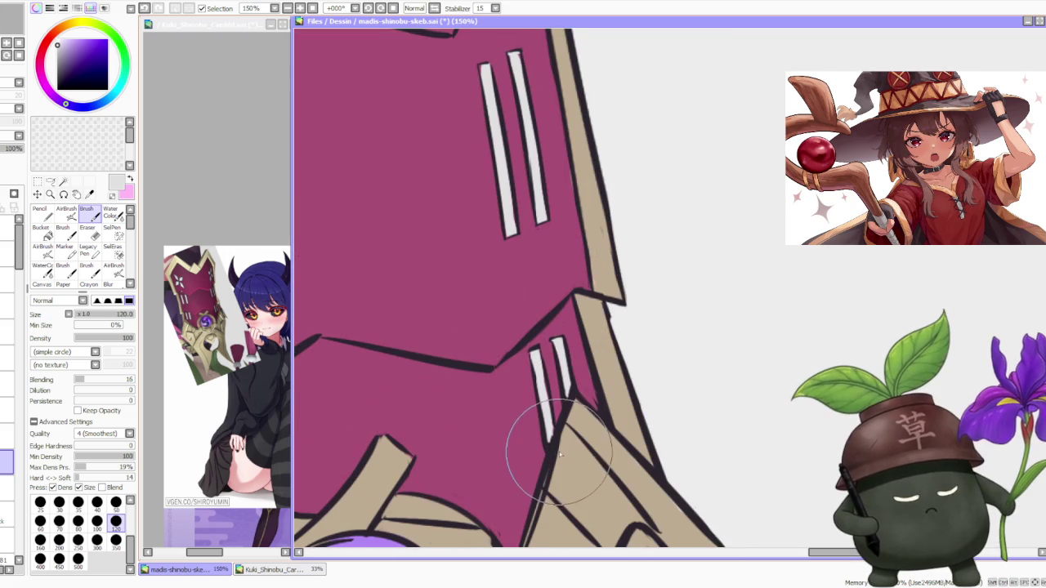
{"action": "scroll", "coordinate": [547, 417], "scroll_direction": "down", "scroll_amount": 3}
{"action": "scroll", "coordinate": [490, 368], "scroll_direction": "up", "scroll_amount": 1}
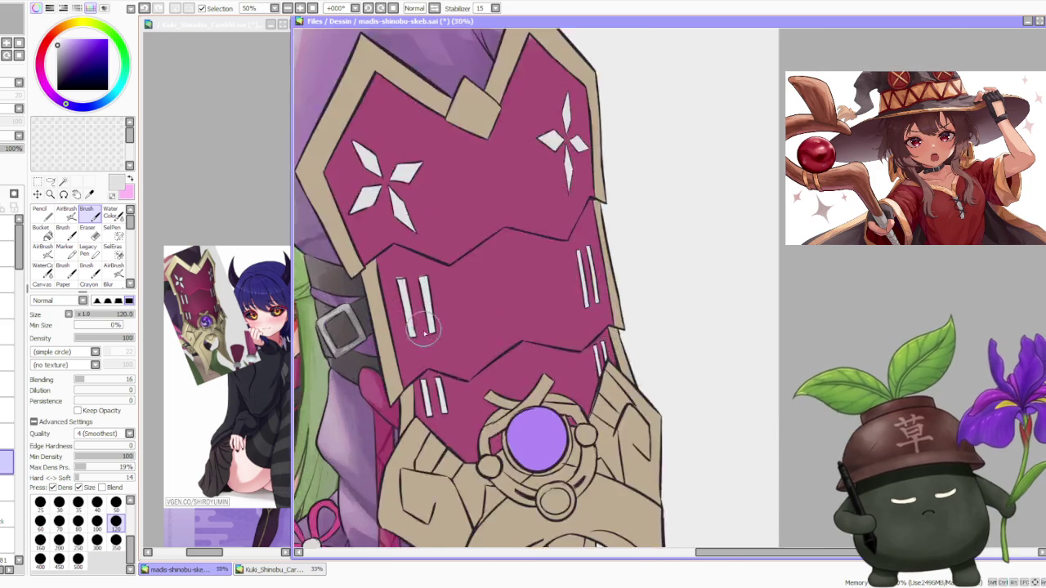
{"action": "scroll", "coordinate": [444, 425], "scroll_direction": "up", "scroll_amount": 1}
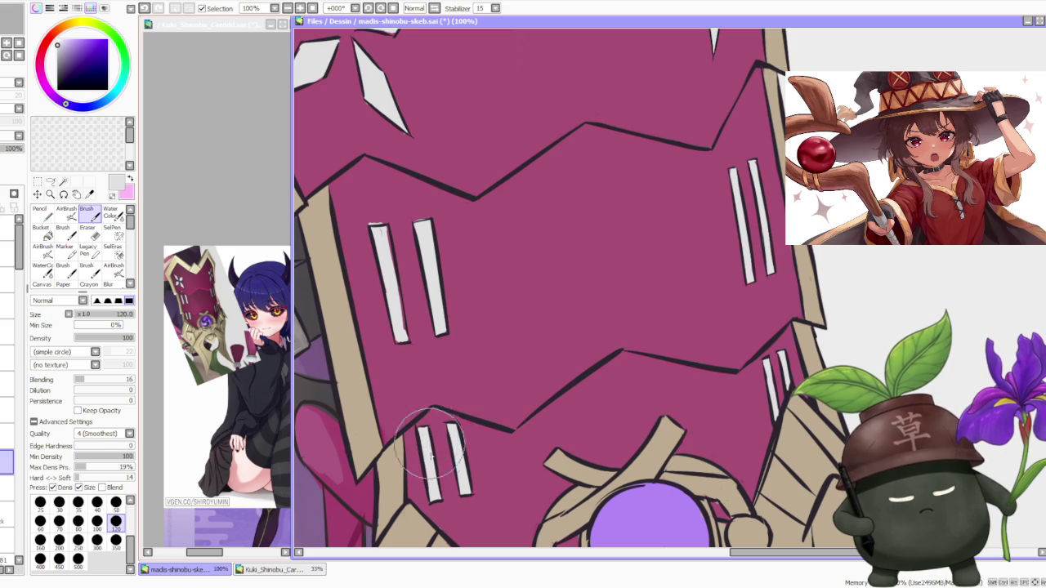
{"action": "scroll", "coordinate": [418, 429], "scroll_direction": "down", "scroll_amount": 1}
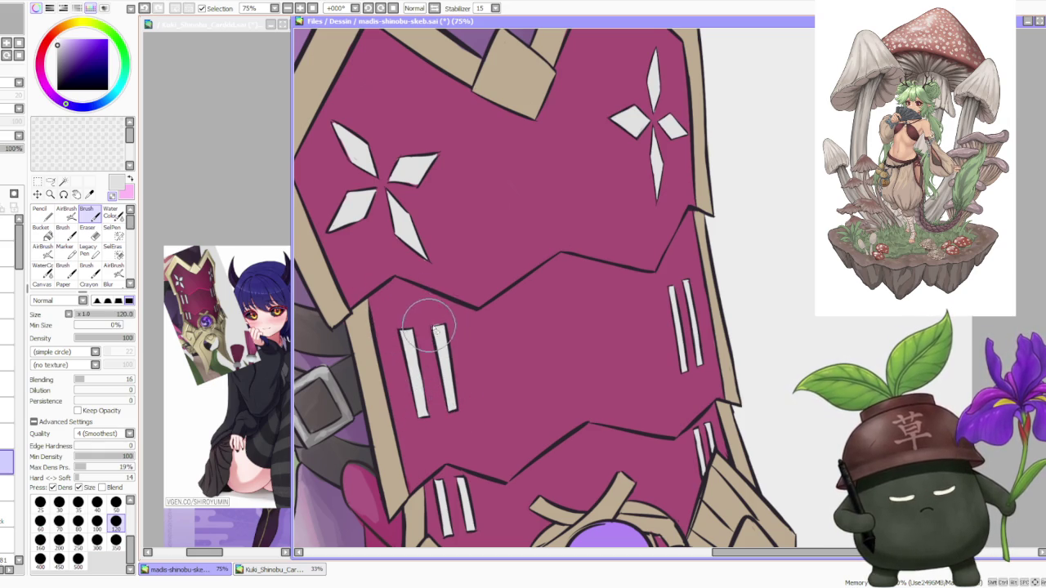
{"action": "scroll", "coordinate": [409, 325], "scroll_direction": "down", "scroll_amount": 1}
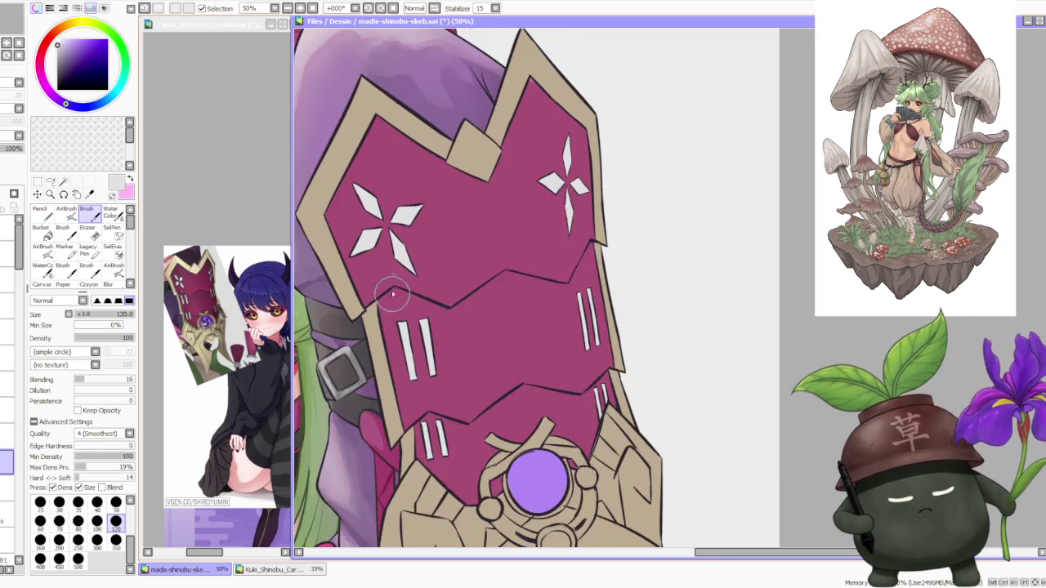
{"action": "scroll", "coordinate": [412, 310], "scroll_direction": "up", "scroll_amount": 1}
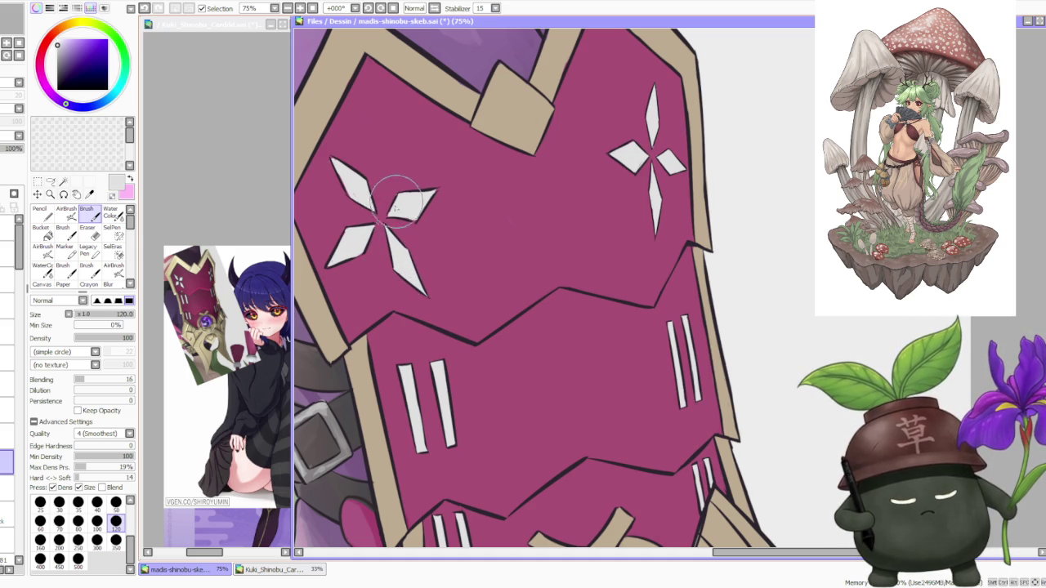
{"action": "key", "text": "ctrl+z"}
{"action": "key", "text": "ctrl+y"}
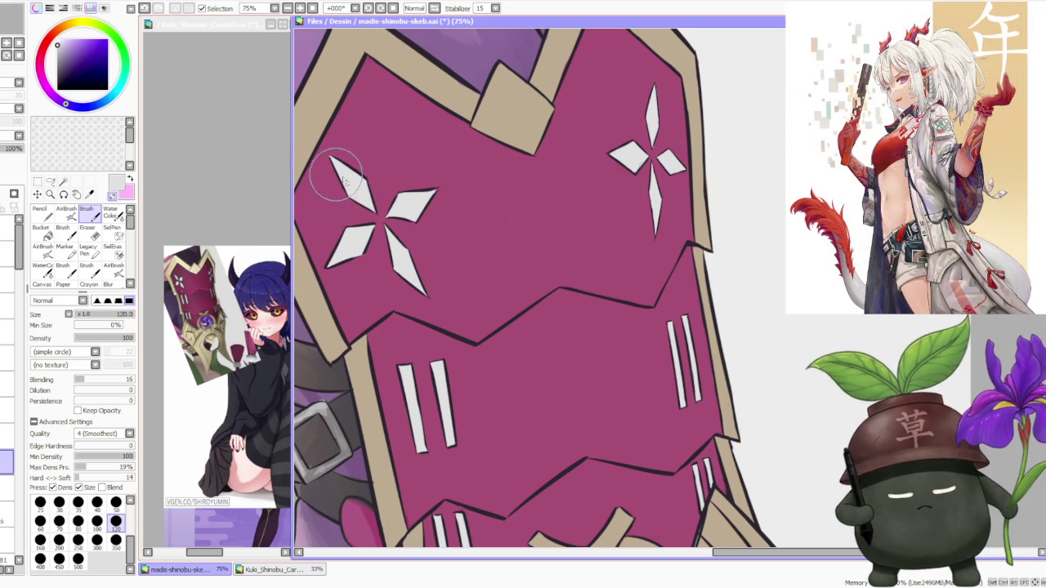
{"action": "scroll", "coordinate": [392, 200], "scroll_direction": "down", "scroll_amount": 2}
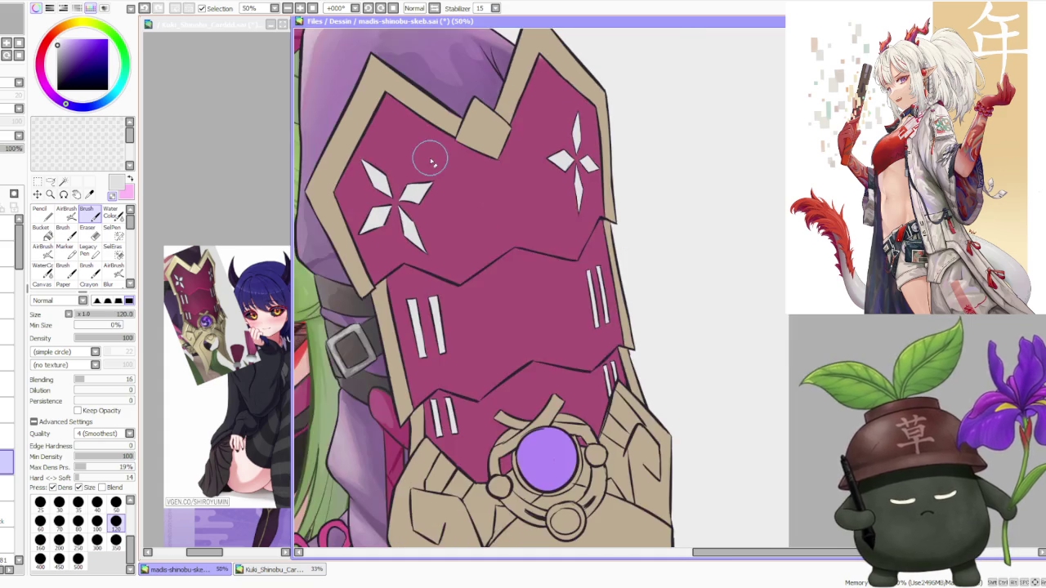
{"action": "scroll", "coordinate": [392, 200], "scroll_direction": "up", "scroll_amount": 3}
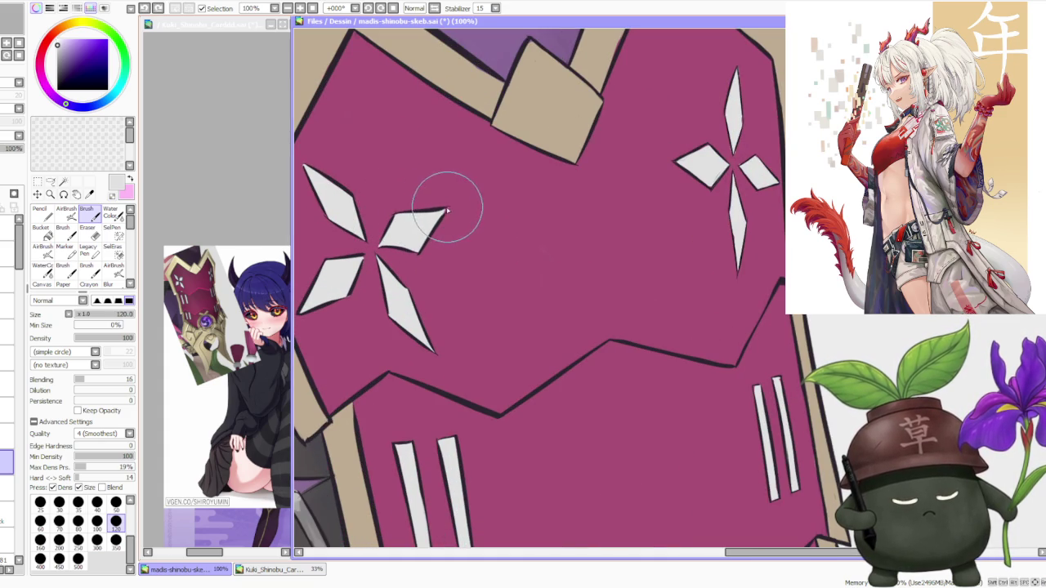
{"action": "scroll", "coordinate": [451, 147], "scroll_direction": "down", "scroll_amount": 5}
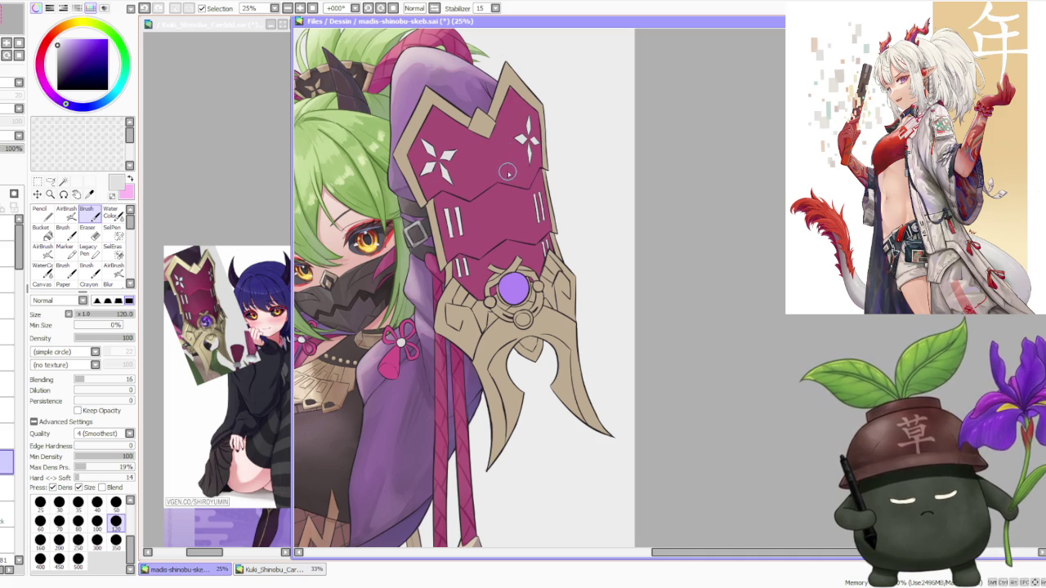
{"action": "scroll", "coordinate": [508, 174], "scroll_direction": "down", "scroll_amount": 1}
{"action": "scroll", "coordinate": [507, 178], "scroll_direction": "up", "scroll_amount": 2}
{"action": "scroll", "coordinate": [514, 196], "scroll_direction": "up", "scroll_amount": 1}
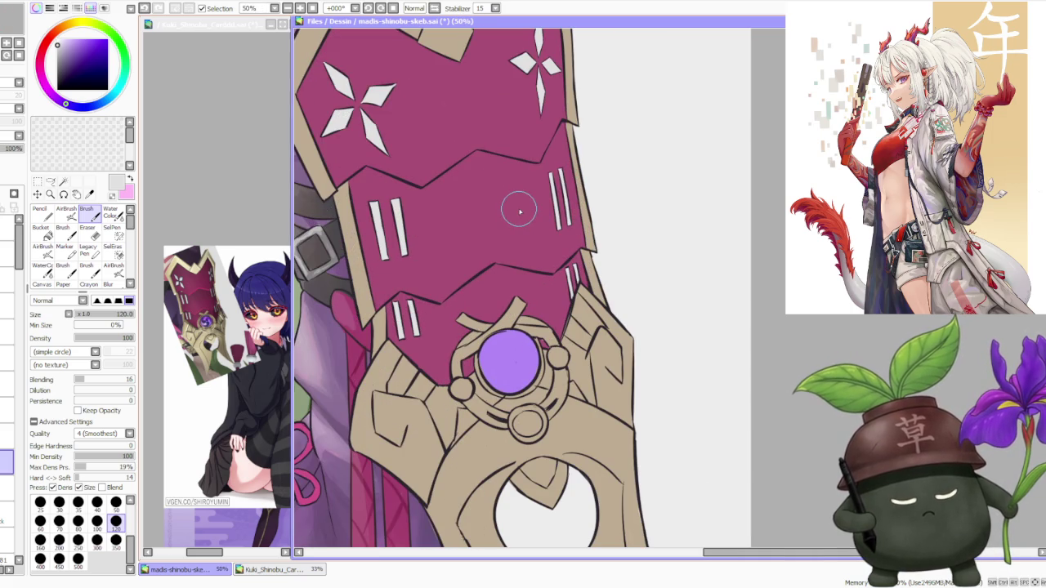
{"action": "scroll", "coordinate": [520, 212], "scroll_direction": "down", "scroll_amount": 1}
{"action": "scroll", "coordinate": [518, 206], "scroll_direction": "down", "scroll_amount": 3}
{"action": "scroll", "coordinate": [513, 185], "scroll_direction": "up", "scroll_amount": 1}
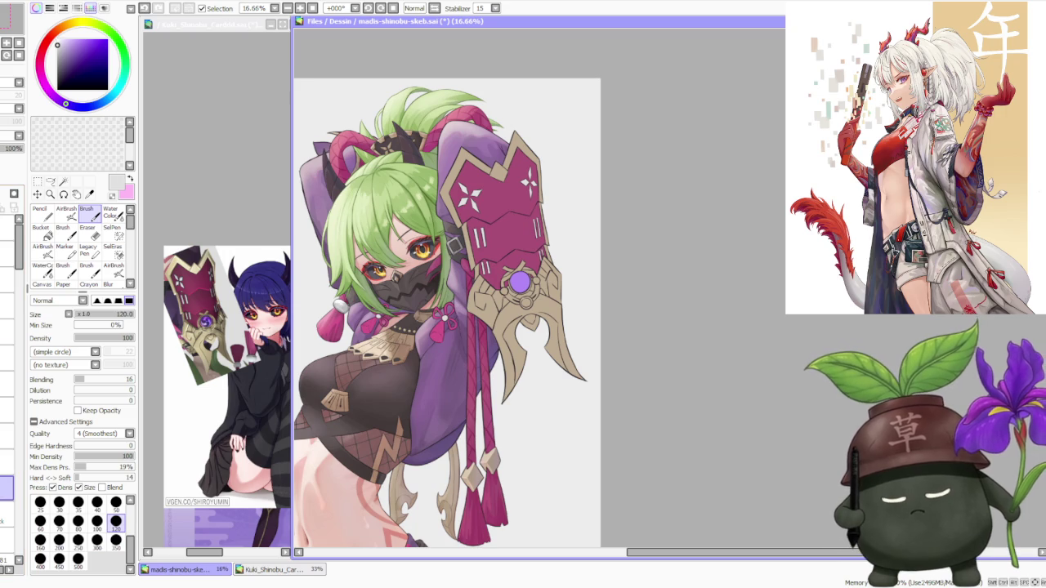
- Sample the armour magenta, set brush size 300 and softly shade the lower plates with brighter magenta
{"action": "left_click", "coordinate": [493, 237], "text": "alt"}
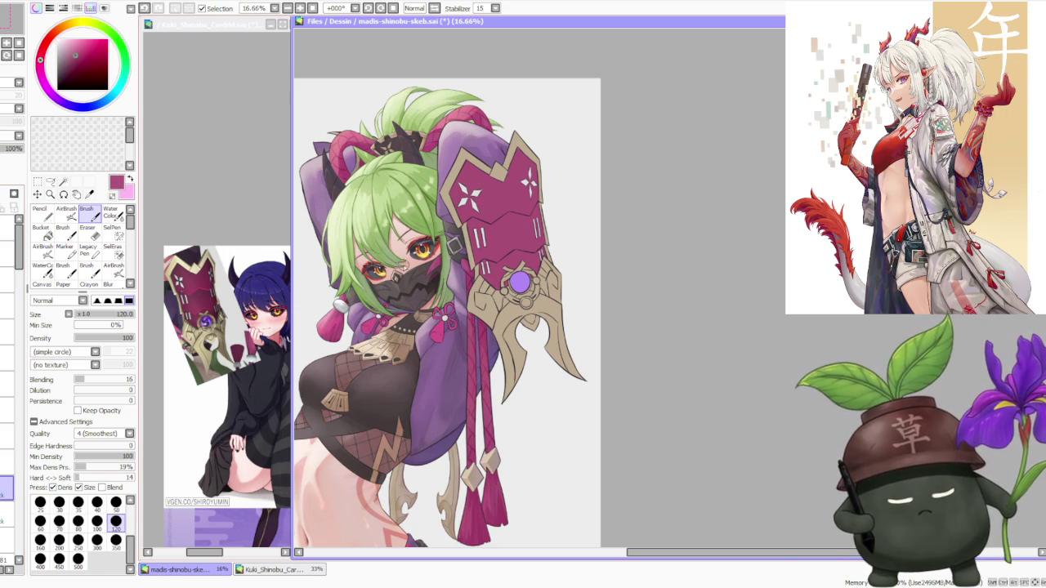
{"action": "left_click", "coordinate": [96, 542]}
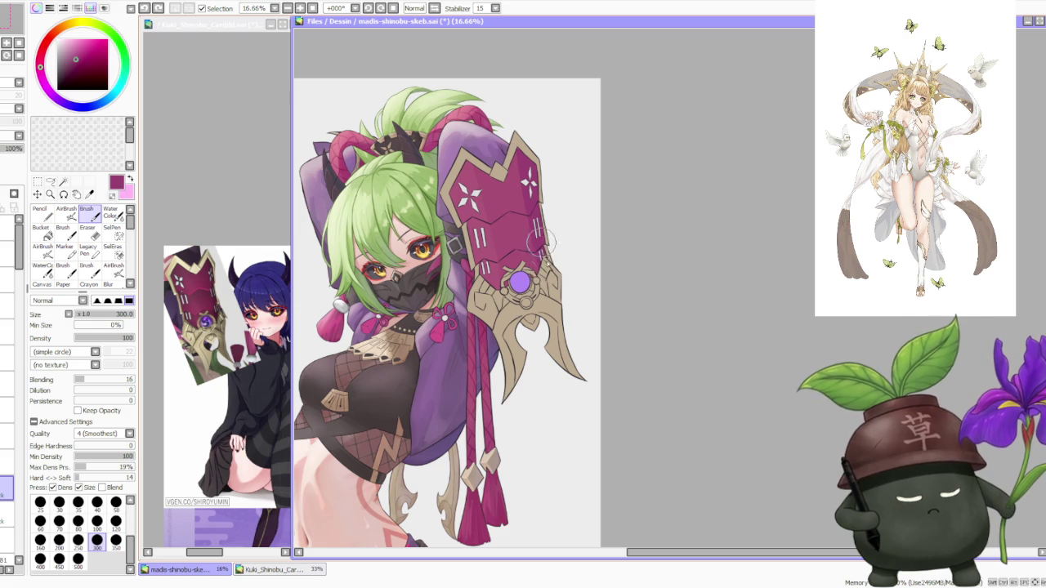
{"action": "left_click", "coordinate": [491, 251], "text": "alt"}
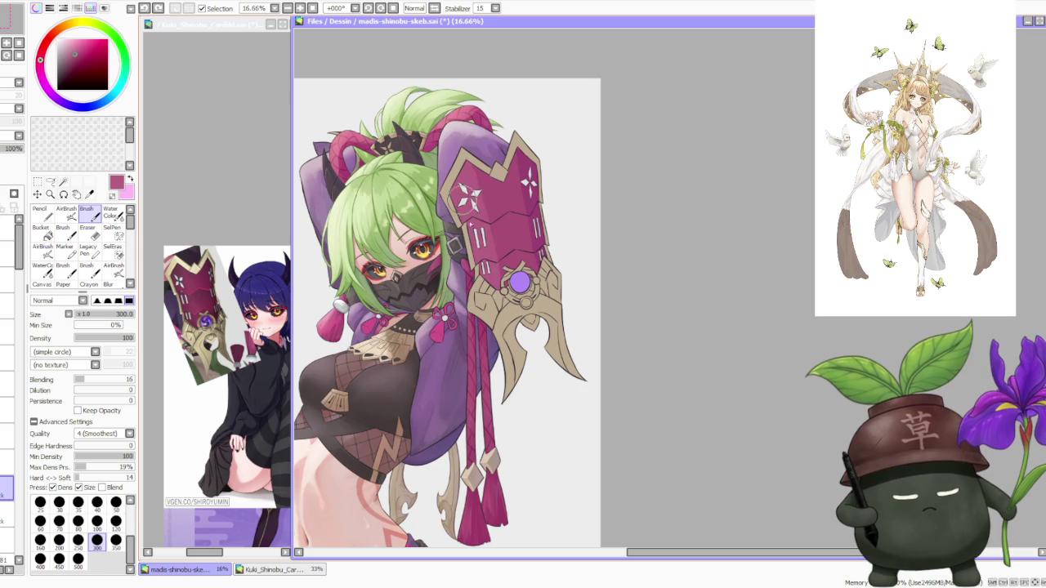
{"action": "scroll", "coordinate": [509, 128], "scroll_direction": "down", "scroll_amount": 2}
{"action": "scroll", "coordinate": [509, 129], "scroll_direction": "down", "scroll_amount": 1}
{"action": "scroll", "coordinate": [509, 128], "scroll_direction": "up", "scroll_amount": 4}
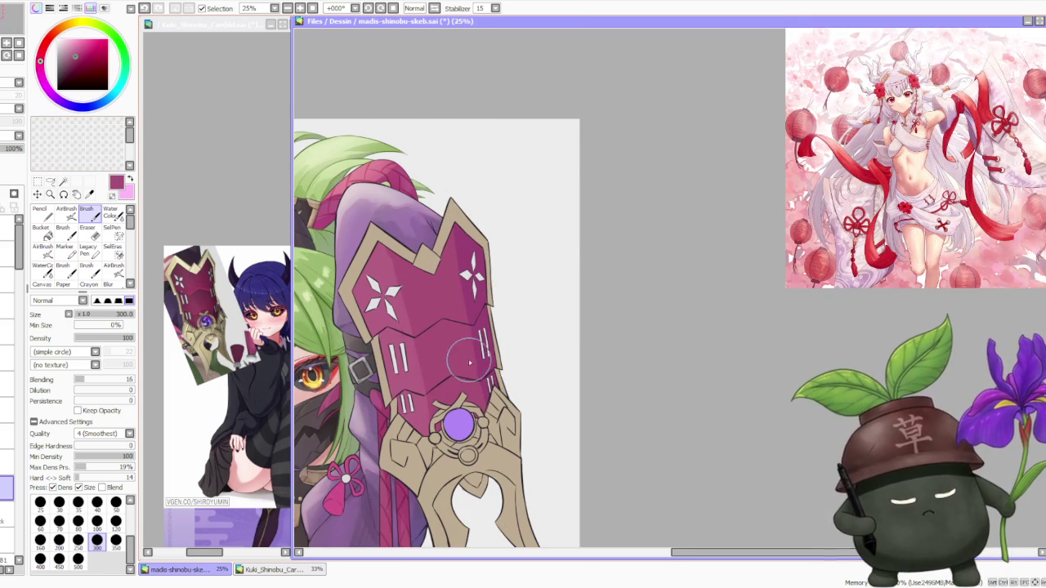
- With Blending at 39, paint light and dark facets on the gauntlet's lower magenta plates
{"action": "scroll", "coordinate": [478, 359], "scroll_direction": "down", "scroll_amount": 1}
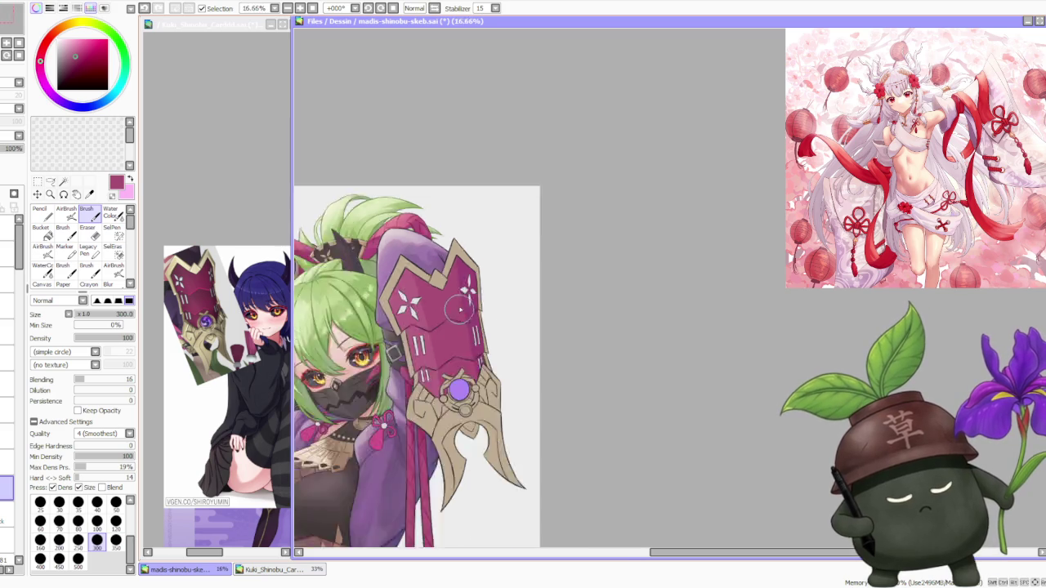
{"action": "scroll", "coordinate": [466, 286], "scroll_direction": "down", "scroll_amount": 1}
{"action": "scroll", "coordinate": [463, 274], "scroll_direction": "up", "scroll_amount": 1}
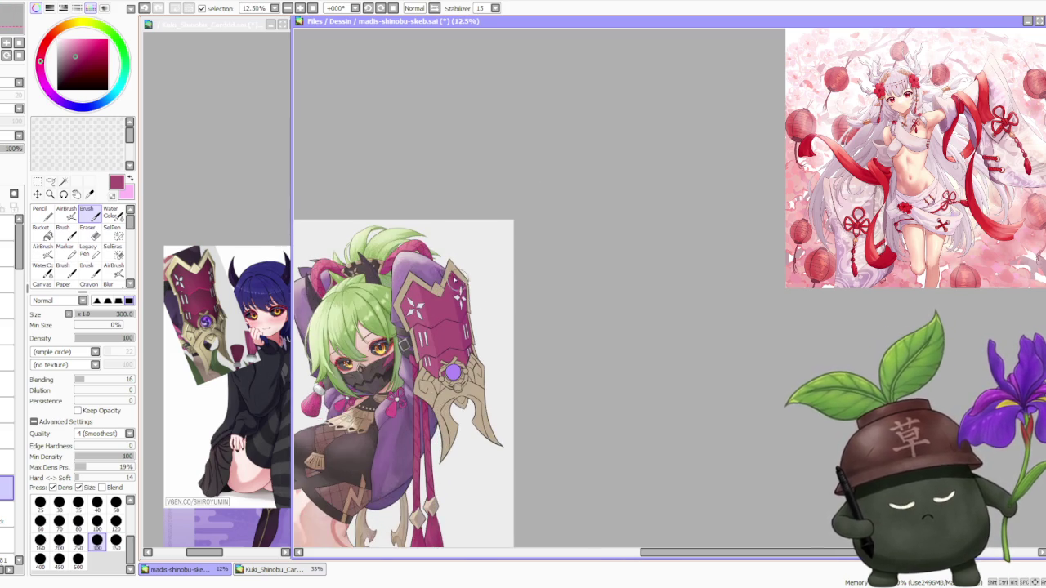
{"action": "scroll", "coordinate": [454, 288], "scroll_direction": "up", "scroll_amount": 1}
{"action": "scroll", "coordinate": [445, 287], "scroll_direction": "up", "scroll_amount": 1}
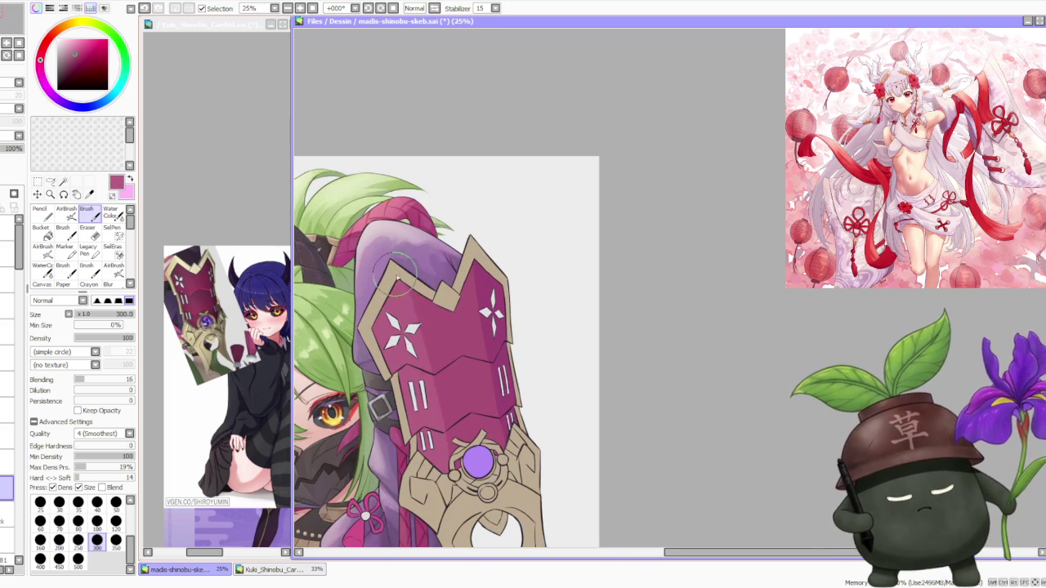
{"action": "scroll", "coordinate": [396, 255], "scroll_direction": "down", "scroll_amount": 1}
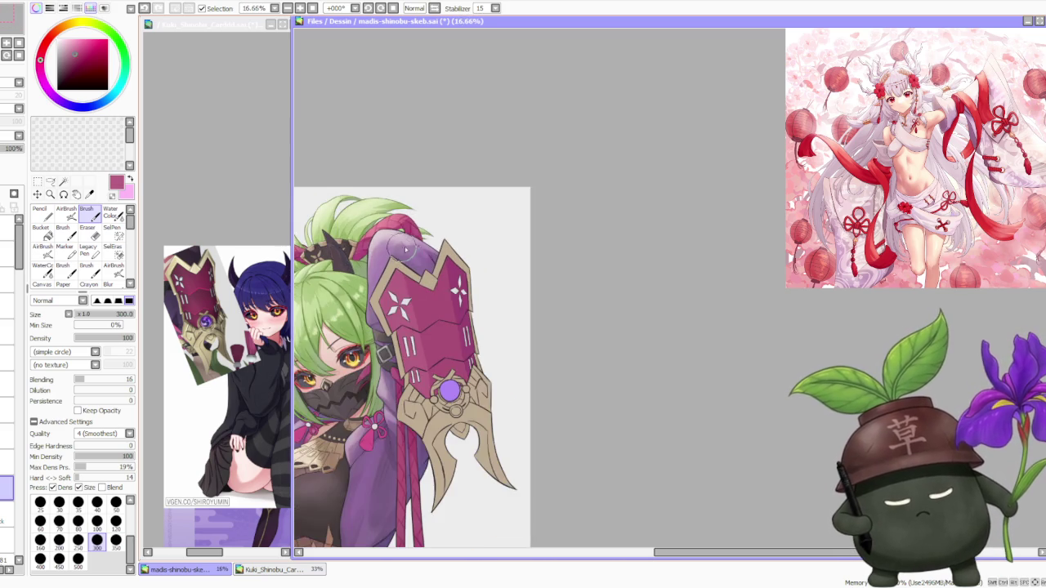
{"action": "scroll", "coordinate": [409, 245], "scroll_direction": "down", "scroll_amount": 1}
{"action": "scroll", "coordinate": [416, 237], "scroll_direction": "down", "scroll_amount": 1}
{"action": "scroll", "coordinate": [429, 227], "scroll_direction": "down", "scroll_amount": 1}
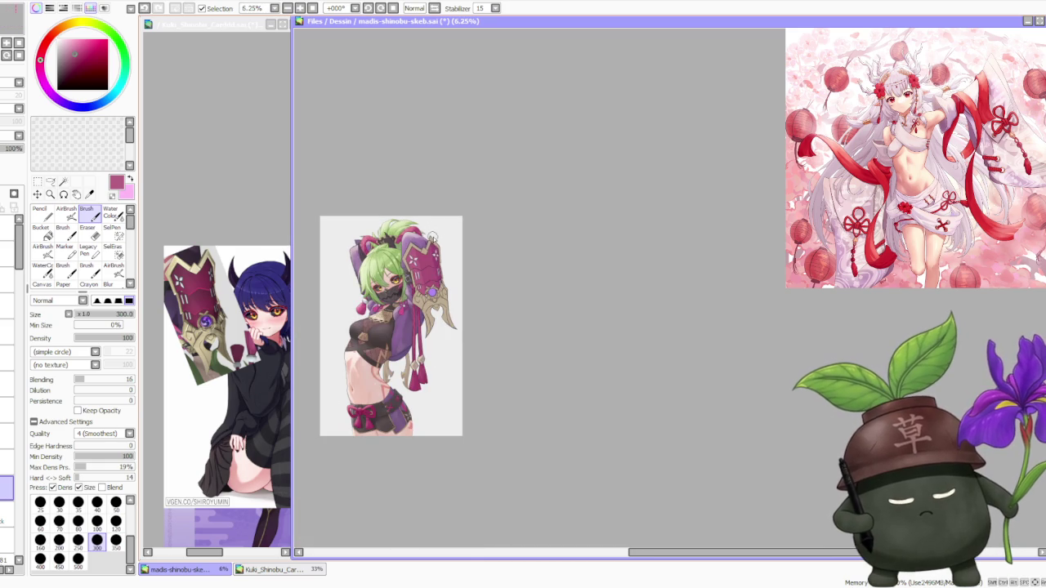
{"action": "scroll", "coordinate": [432, 243], "scroll_direction": "up", "scroll_amount": 3}
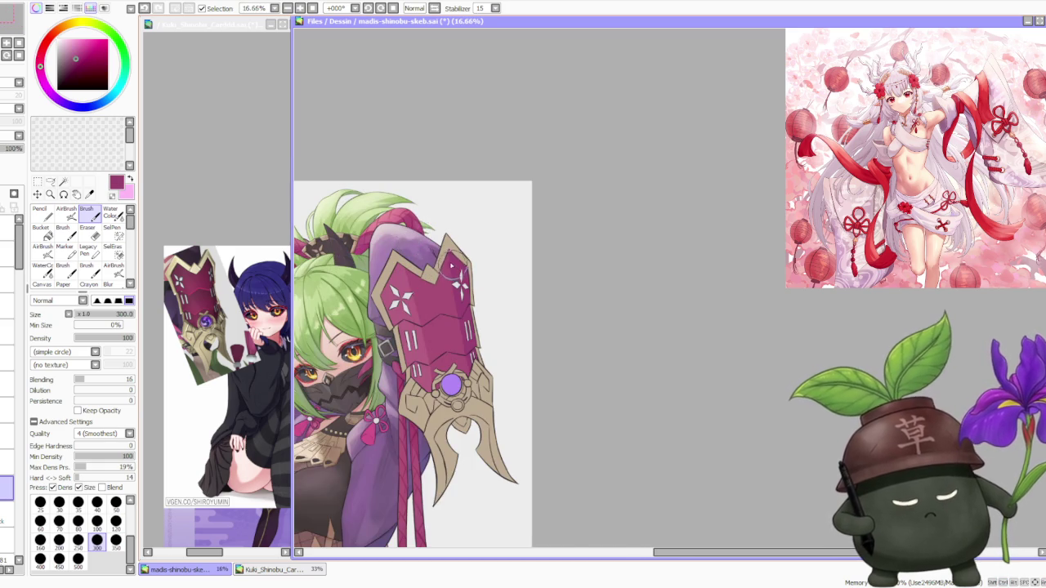
{"action": "scroll", "coordinate": [439, 279], "scroll_direction": "up", "scroll_amount": 1}
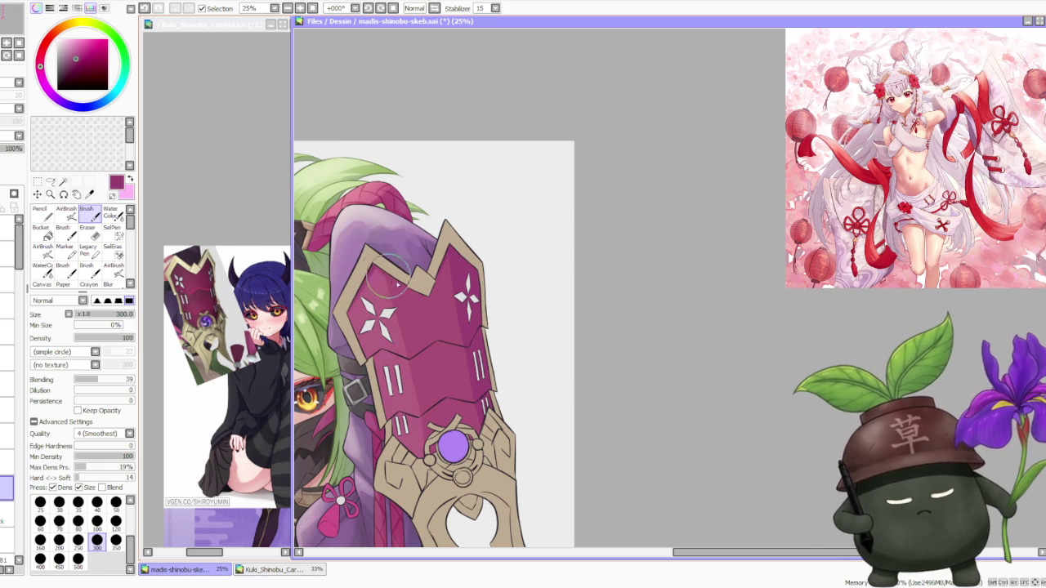
{"action": "scroll", "coordinate": [393, 337], "scroll_direction": "down", "scroll_amount": 1}
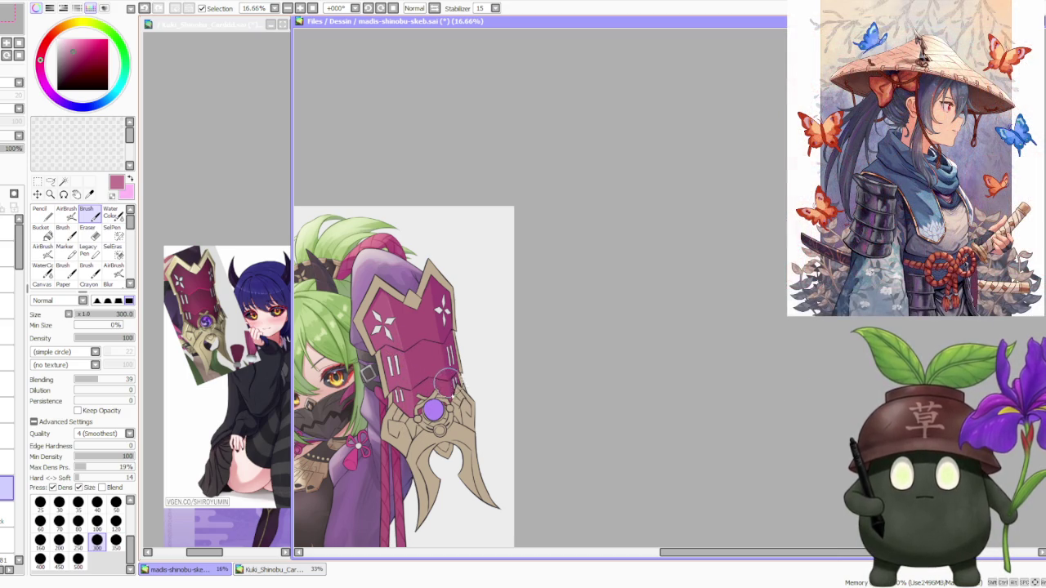
- Spread darker magenta shading over the upper plate around the white stars, then rotate the canvas -45°
{"action": "key", "text": "ctrl+shift"}
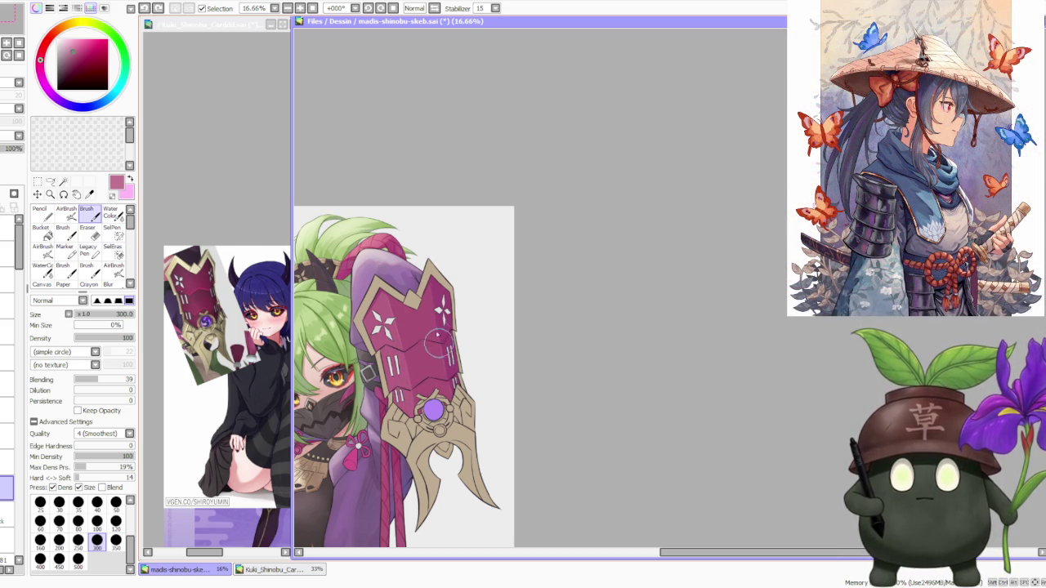
{"action": "scroll", "coordinate": [422, 265], "scroll_direction": "down", "scroll_amount": 1}
{"action": "scroll", "coordinate": [423, 266], "scroll_direction": "down", "scroll_amount": 1}
{"action": "scroll", "coordinate": [412, 277], "scroll_direction": "up", "scroll_amount": 2}
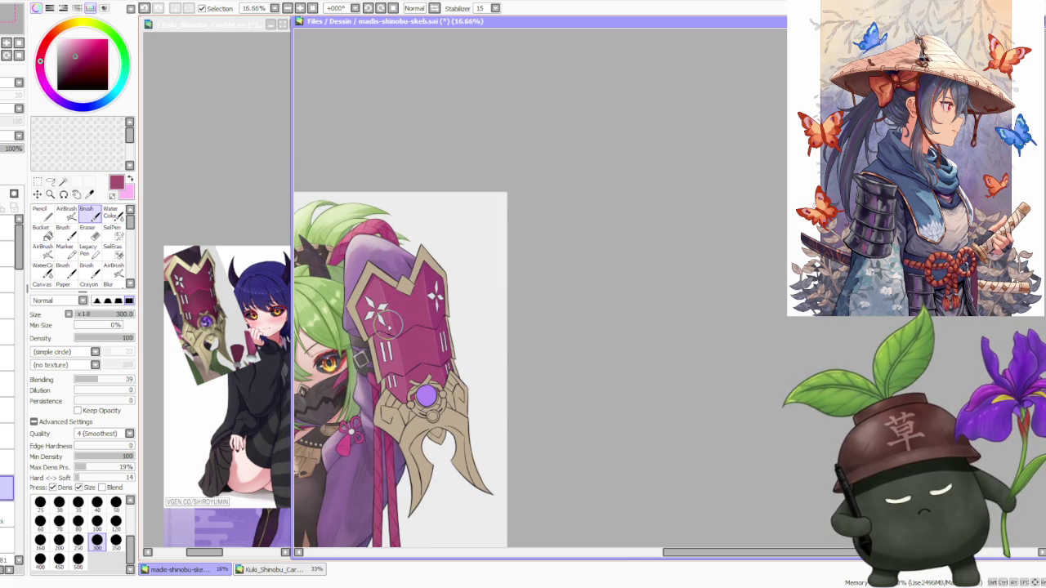
{"action": "scroll", "coordinate": [427, 310], "scroll_direction": "down", "scroll_amount": 1}
{"action": "scroll", "coordinate": [421, 302], "scroll_direction": "down", "scroll_amount": 1}
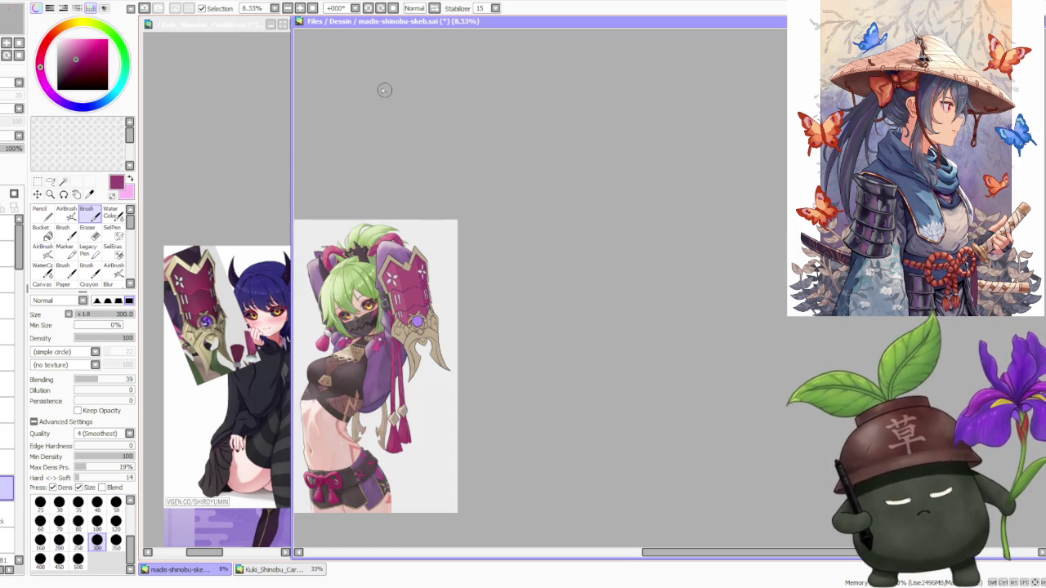
{"action": "left_click", "coordinate": [354, 8]}
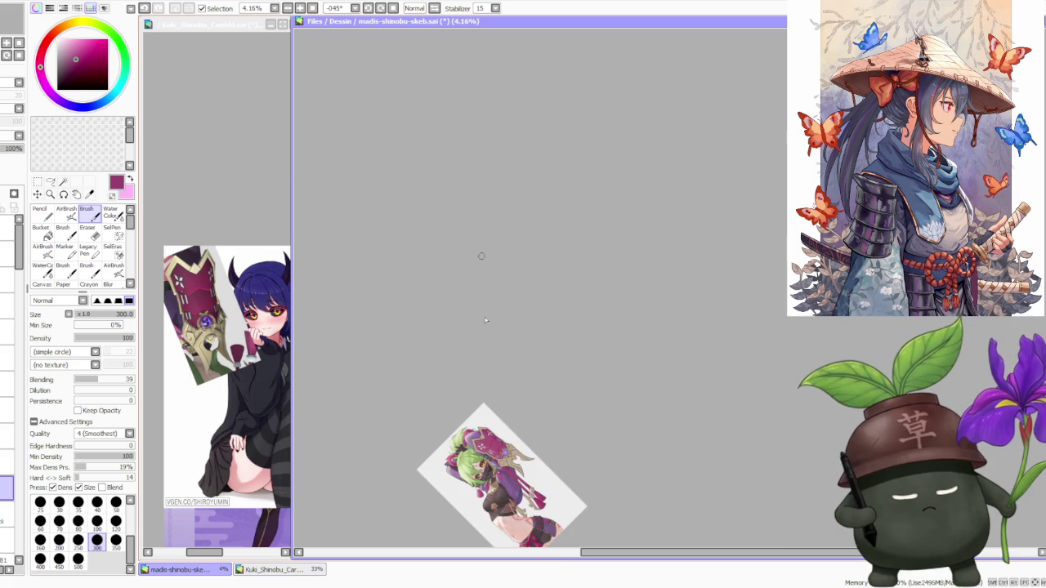
- Paint a dark fold line down the magenta armour plate of the gauntlet
{"action": "scroll", "coordinate": [485, 437], "scroll_direction": "up", "scroll_amount": 3}
{"action": "scroll", "coordinate": [485, 437], "scroll_direction": "up", "scroll_amount": 1}
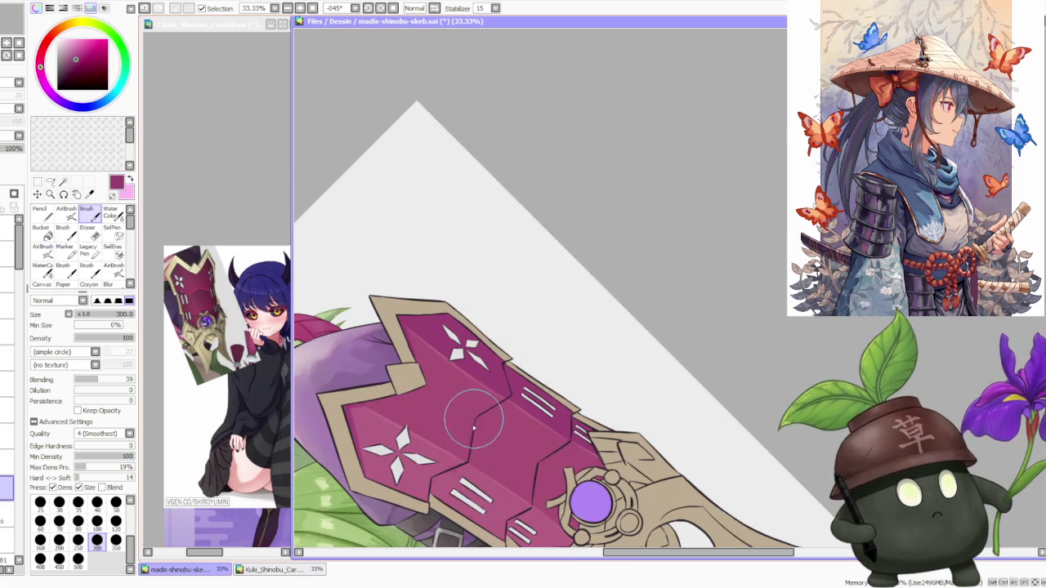
{"action": "left_click_drag", "start_coordinate": [474, 418], "coordinate": [471, 447]}
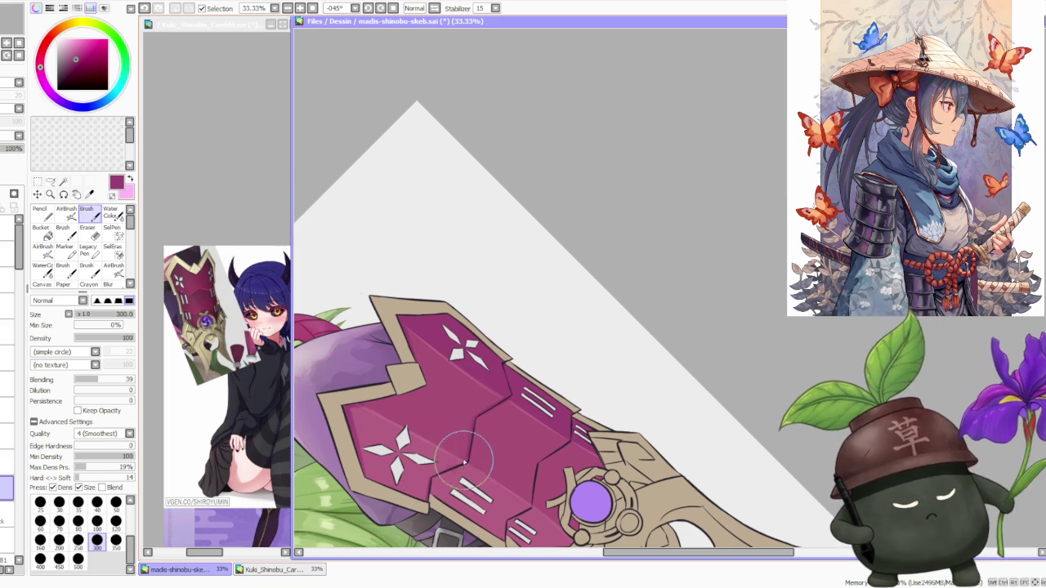
{"action": "scroll", "coordinate": [470, 464], "scroll_direction": "down", "scroll_amount": 1}
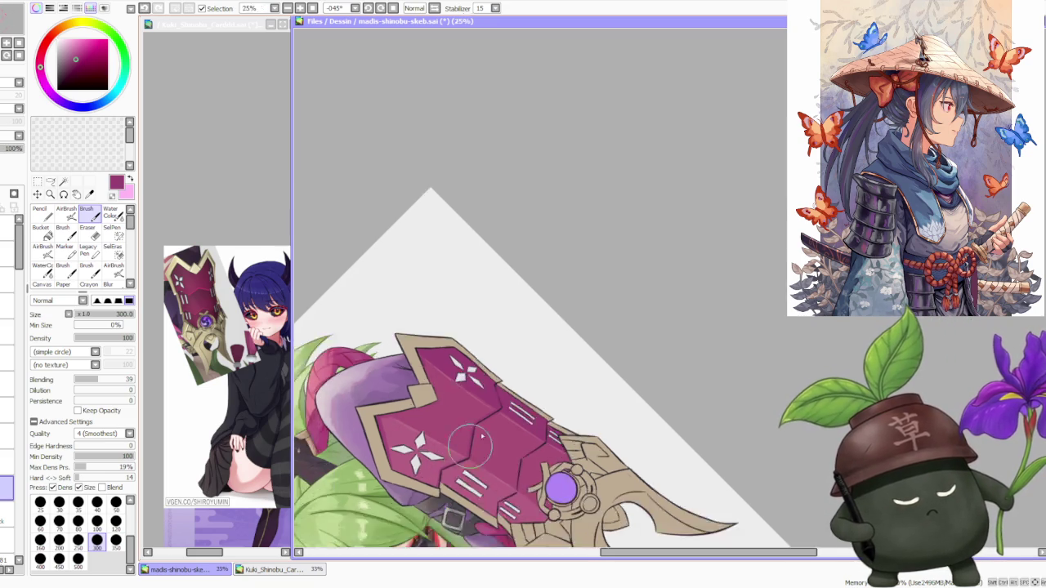
{"action": "scroll", "coordinate": [469, 464], "scroll_direction": "up", "scroll_amount": 2}
{"action": "scroll", "coordinate": [470, 463], "scroll_direction": "up", "scroll_amount": 2}
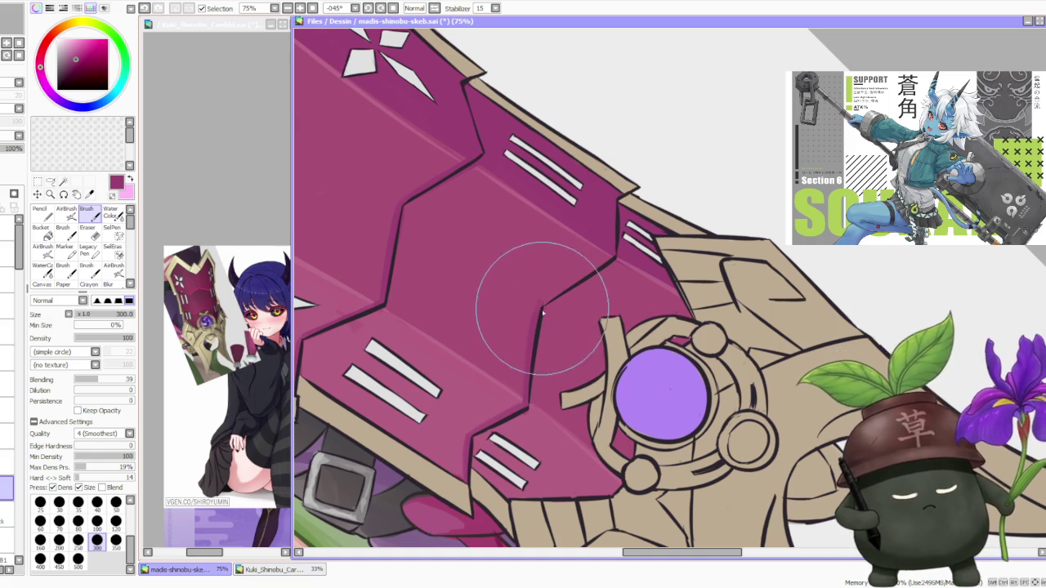
{"action": "scroll", "coordinate": [572, 286], "scroll_direction": "down", "scroll_amount": 1}
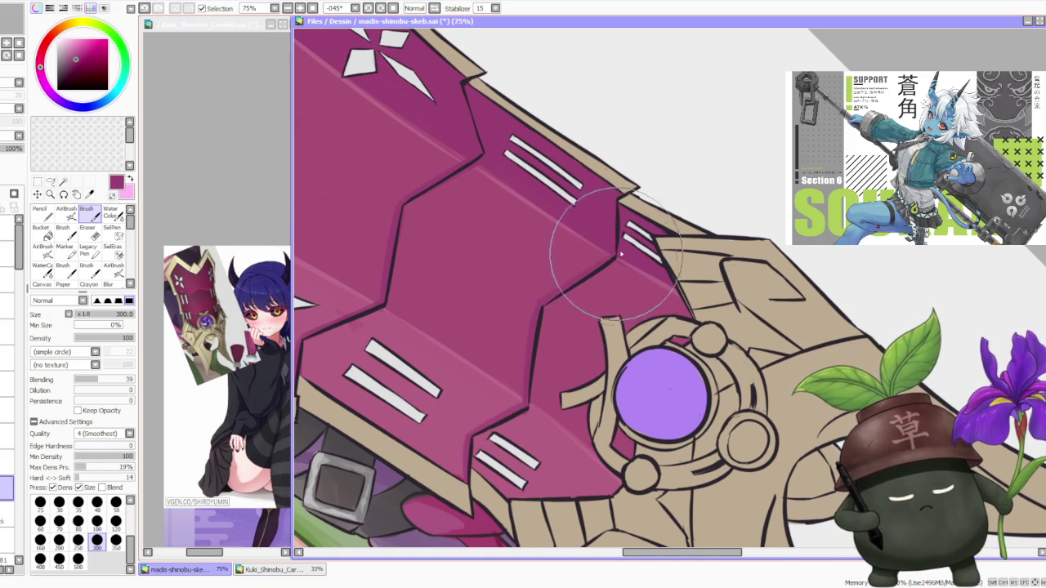
{"action": "scroll", "coordinate": [564, 310], "scroll_direction": "down", "scroll_amount": 2}
{"action": "scroll", "coordinate": [555, 335], "scroll_direction": "up", "scroll_amount": 1}
{"action": "scroll", "coordinate": [549, 346], "scroll_direction": "up", "scroll_amount": 1}
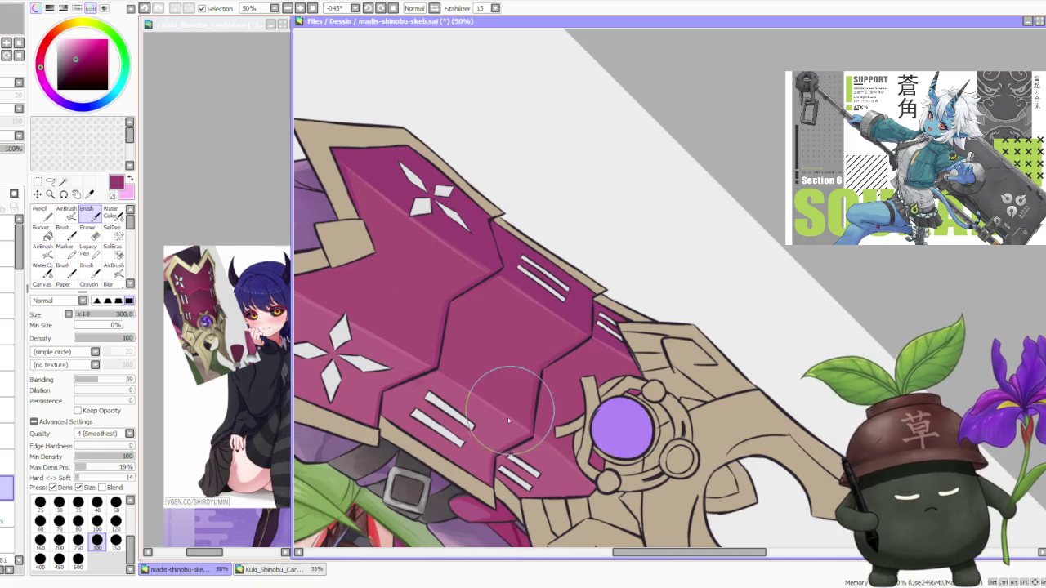
{"action": "scroll", "coordinate": [514, 404], "scroll_direction": "up", "scroll_amount": 1}
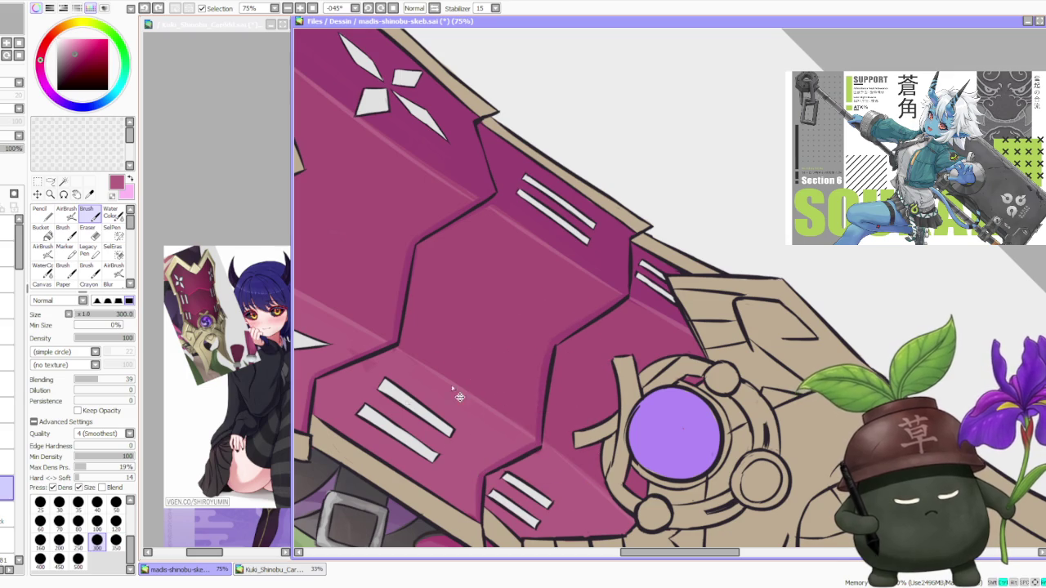
- Shrink the brush to size 120, undo the last stroke and redraw the dark plate edge
{"action": "left_click", "coordinate": [115, 520]}
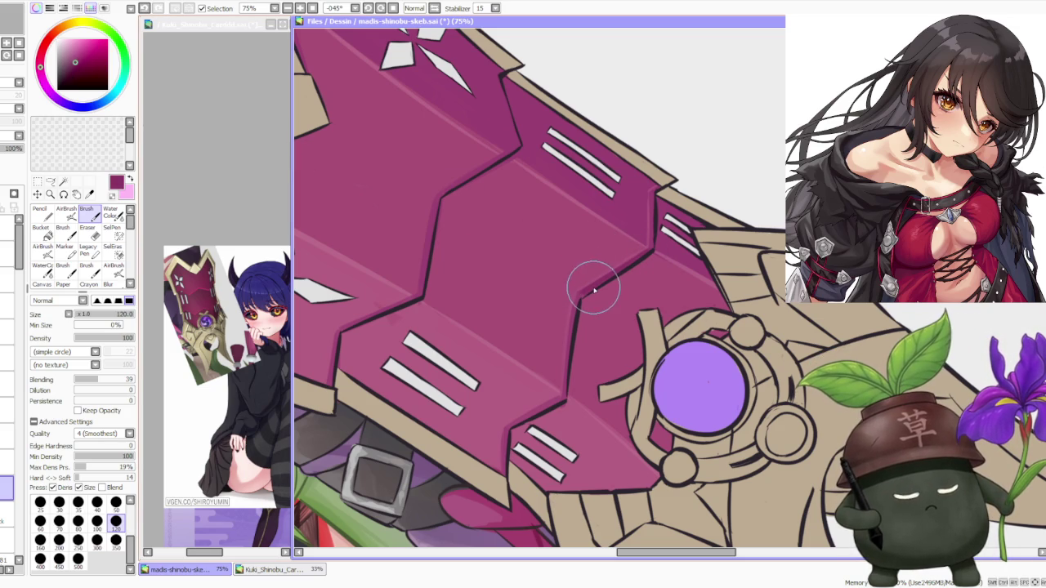
{"action": "key", "text": "ctrl+z"}
{"action": "left_click_drag", "start_coordinate": [560, 385], "coordinate": [569, 335]}
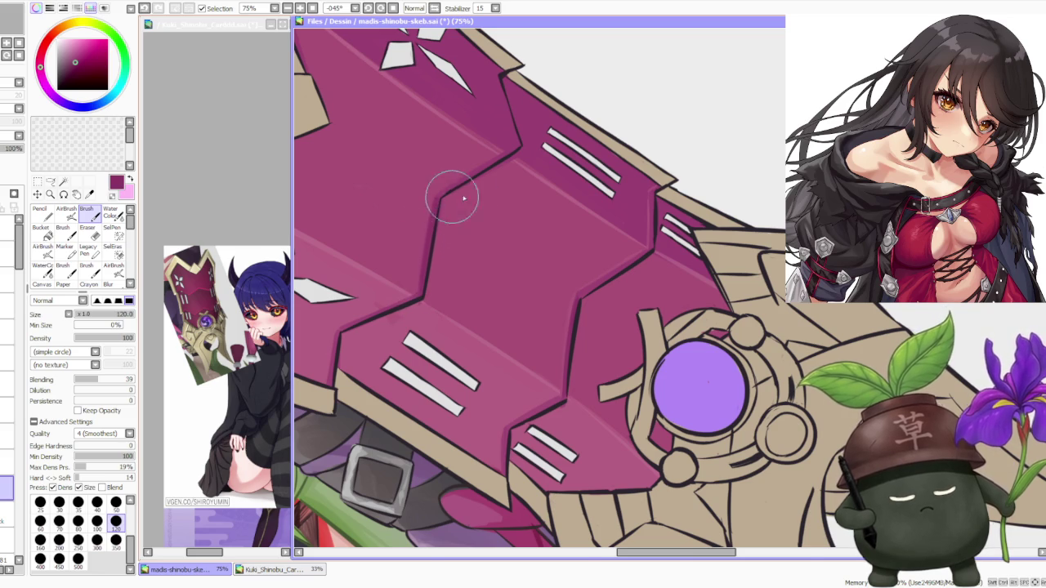
{"action": "scroll", "coordinate": [560, 172], "scroll_direction": "down", "scroll_amount": 3}
{"action": "scroll", "coordinate": [560, 172], "scroll_direction": "up", "scroll_amount": 1}
{"action": "scroll", "coordinate": [561, 171], "scroll_direction": "up", "scroll_amount": 1}
{"action": "scroll", "coordinate": [522, 261], "scroll_direction": "up", "scroll_amount": 1}
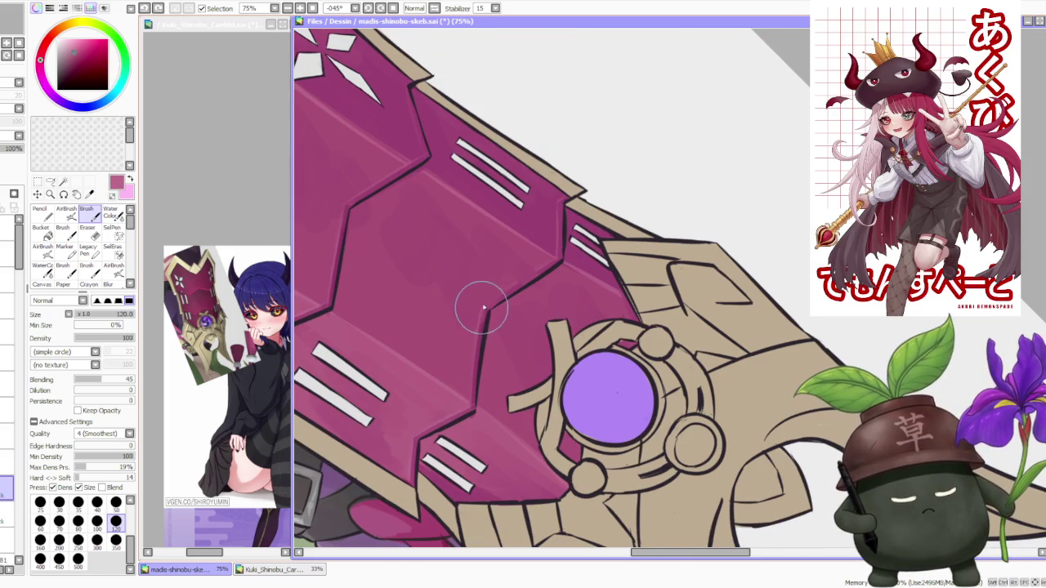
{"action": "scroll", "coordinate": [525, 268], "scroll_direction": "down", "scroll_amount": 3}
- Reset the canvas rotation to upright and zoom in on the gauntlet
{"action": "scroll", "coordinate": [535, 245], "scroll_direction": "down", "scroll_amount": 1}
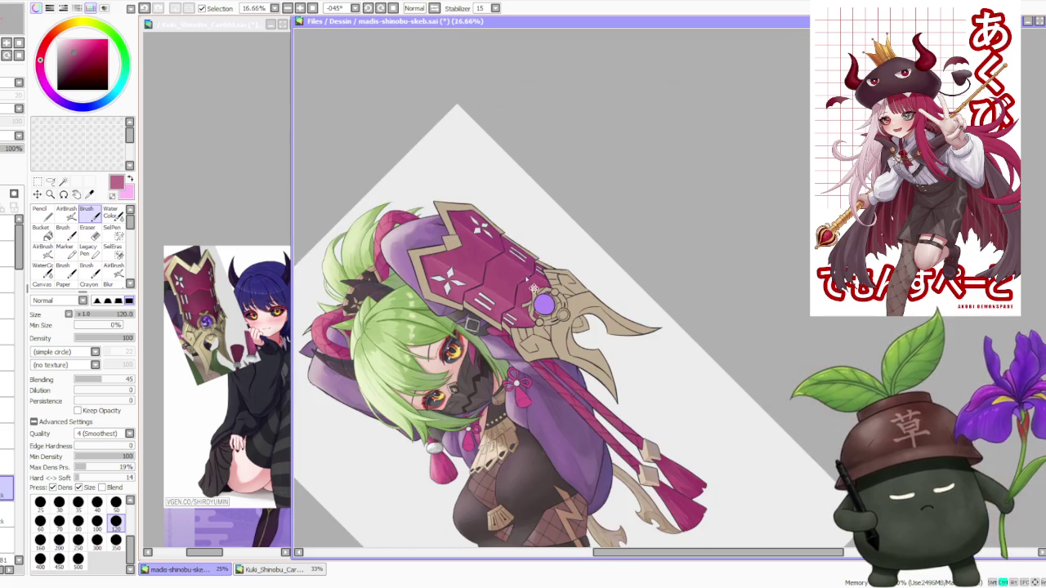
{"action": "left_click", "coordinate": [395, 9]}
{"action": "scroll", "coordinate": [433, 44], "scroll_direction": "down", "scroll_amount": 1}
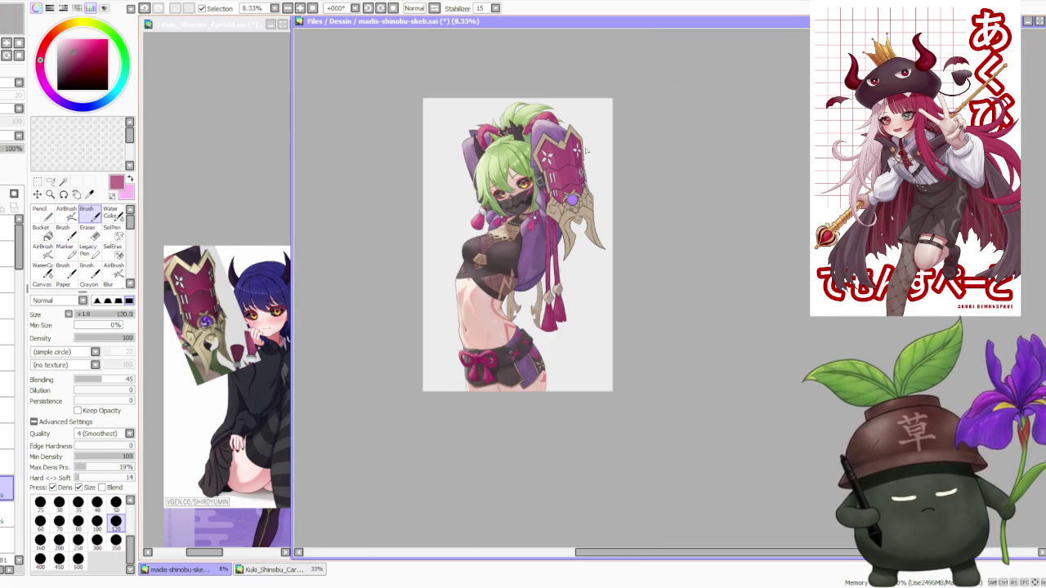
{"action": "scroll", "coordinate": [598, 115], "scroll_direction": "up", "scroll_amount": 3}
{"action": "scroll", "coordinate": [544, 152], "scroll_direction": "up", "scroll_amount": 1}
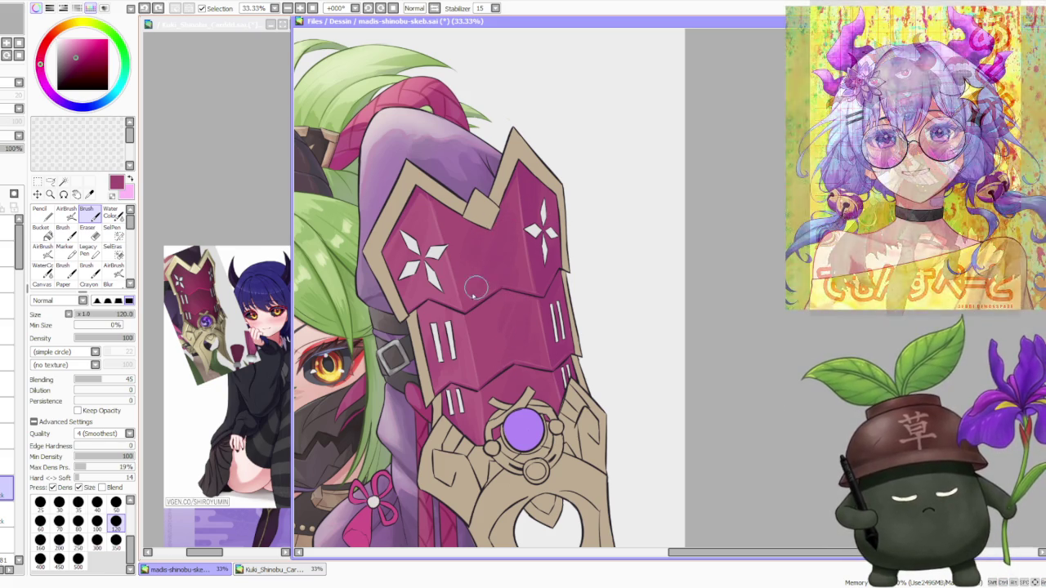
{"action": "scroll", "coordinate": [490, 245], "scroll_direction": "down", "scroll_amount": 1}
- Pick a light pink and set up the AirBrush at size 500
{"action": "key", "text": "bracketright"}
{"action": "key", "text": "bracketright"}
{"action": "key", "text": "bracketright"}
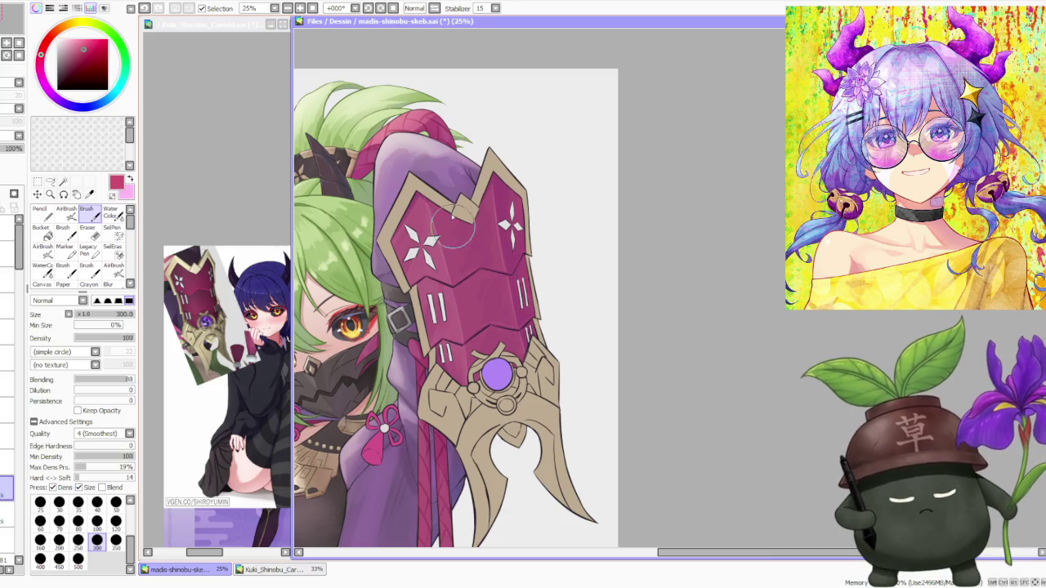
{"action": "left_click", "coordinate": [74, 33]}
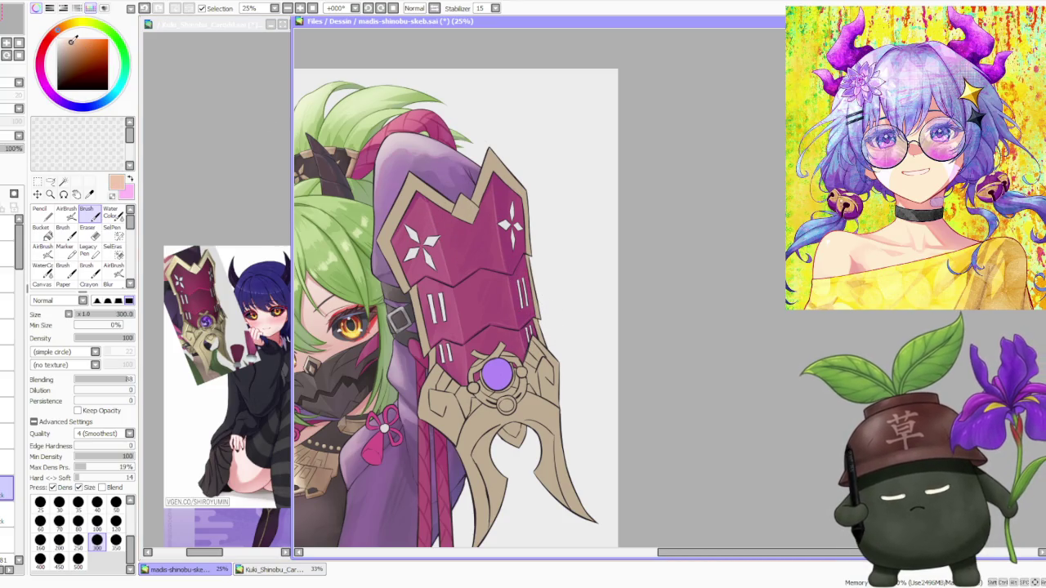
{"action": "left_click", "coordinate": [49, 37]}
{"action": "left_click", "coordinate": [66, 211]}
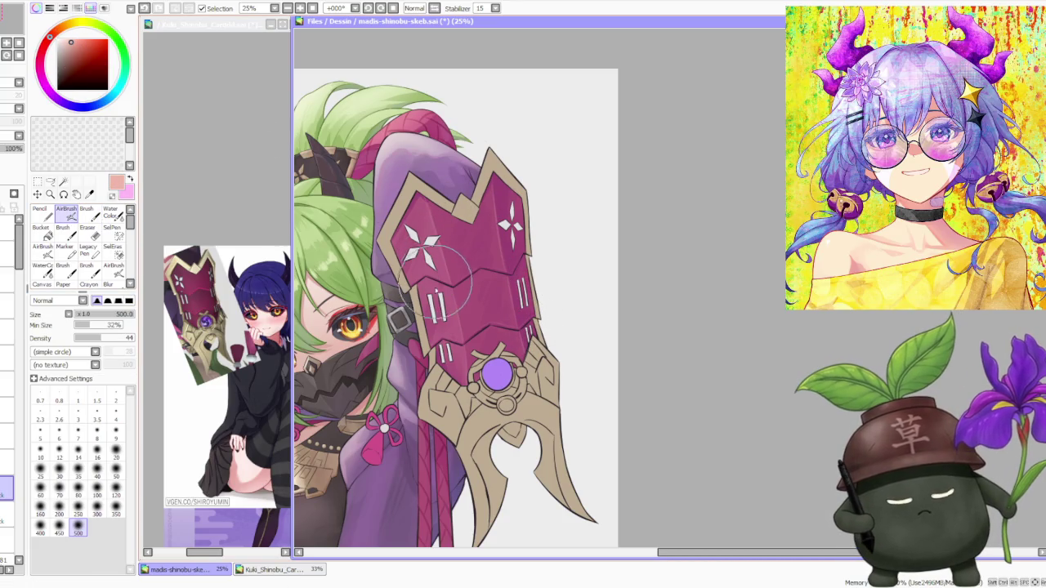
- Airbrush a soft vertical band of shading over the gauntlet
{"action": "left_click_drag", "start_coordinate": [437, 278], "coordinate": [438, 331]}
{"action": "scroll", "coordinate": [444, 180], "scroll_direction": "down", "scroll_amount": 1}
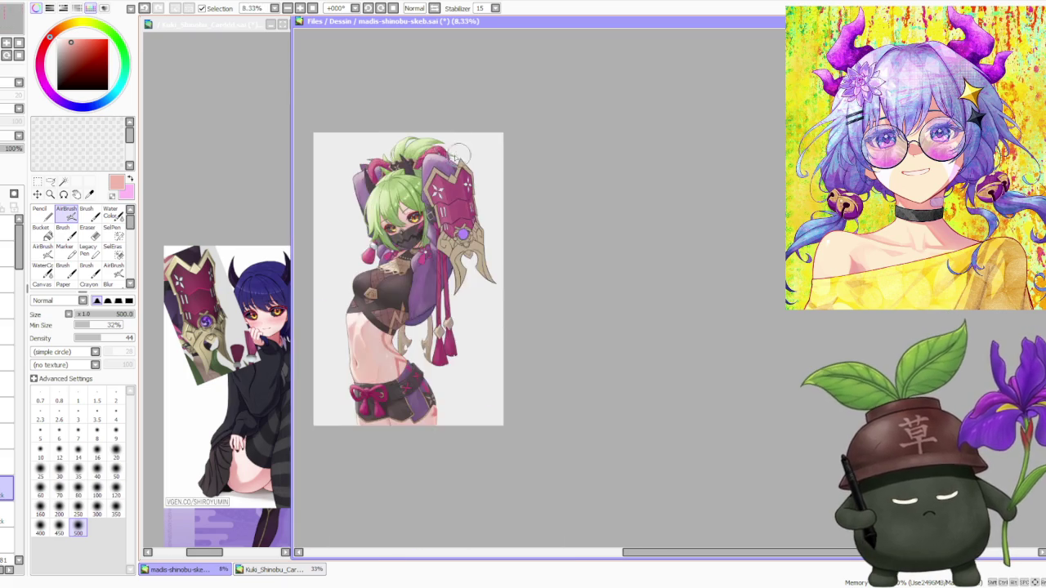
{"action": "scroll", "coordinate": [444, 180], "scroll_direction": "up", "scroll_amount": 1}
{"action": "scroll", "coordinate": [421, 347], "scroll_direction": "down", "scroll_amount": 1}
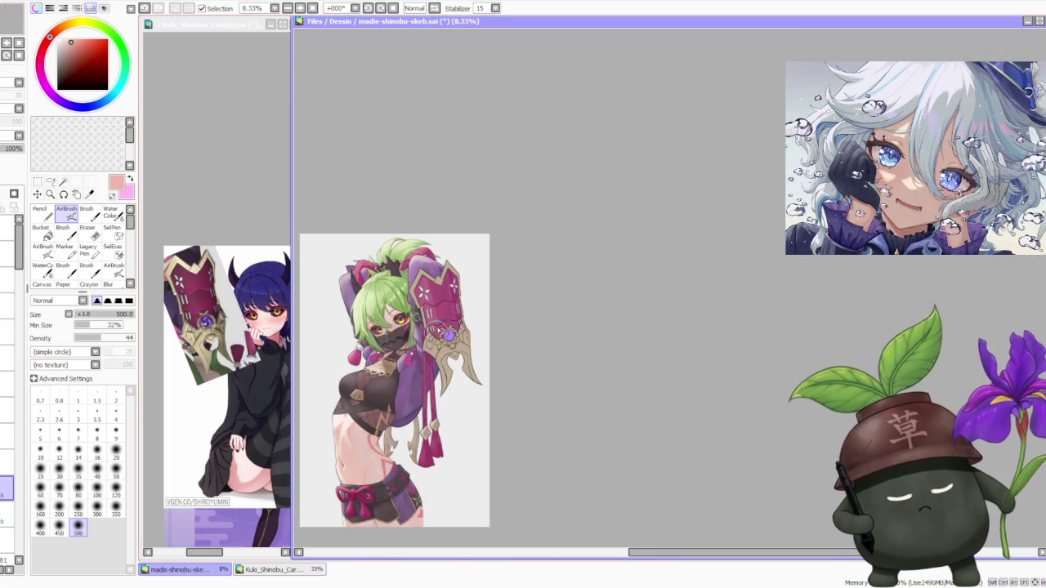
{"action": "scroll", "coordinate": [502, 277], "scroll_direction": "up", "scroll_amount": 1}
- Eyedrop the dark magenta from the armour, review the full figure, and undo the last stroke
{"action": "left_click", "coordinate": [409, 307], "text": "alt"}
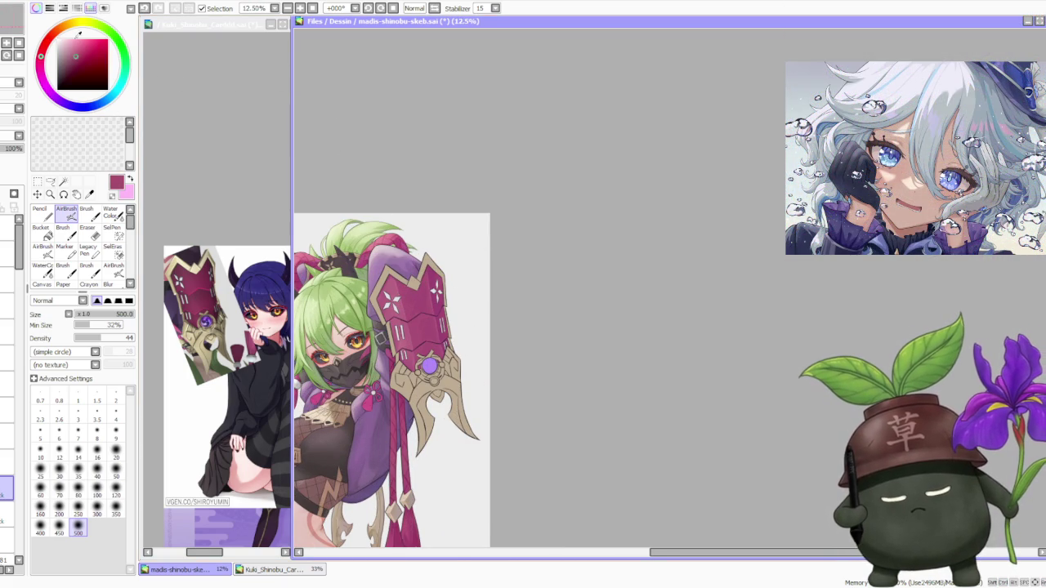
{"action": "scroll", "coordinate": [387, 176], "scroll_direction": "up", "scroll_amount": 1}
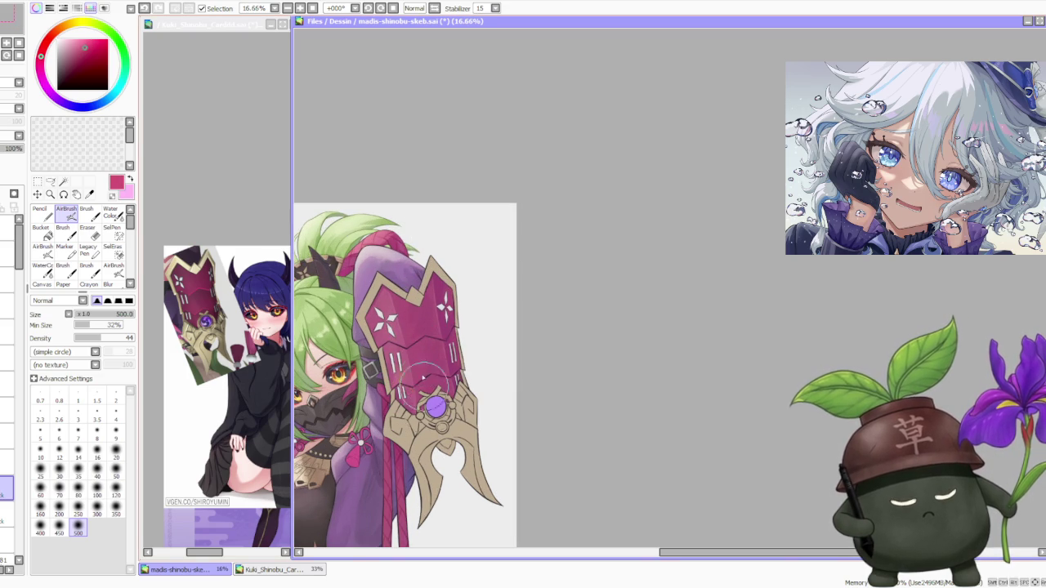
{"action": "scroll", "coordinate": [449, 276], "scroll_direction": "down", "scroll_amount": 1}
{"action": "scroll", "coordinate": [452, 277], "scroll_direction": "down", "scroll_amount": 1}
{"action": "scroll", "coordinate": [502, 240], "scroll_direction": "up", "scroll_amount": 2}
{"action": "scroll", "coordinate": [444, 233], "scroll_direction": "down", "scroll_amount": 3}
{"action": "scroll", "coordinate": [448, 311], "scroll_direction": "up", "scroll_amount": 2}
{"action": "scroll", "coordinate": [449, 302], "scroll_direction": "up", "scroll_amount": 2}
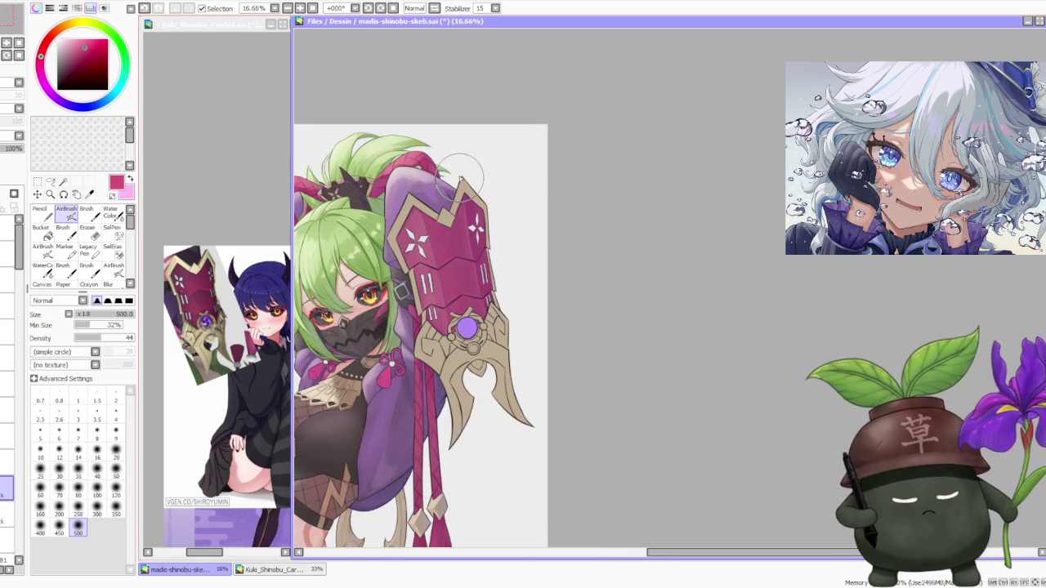
{"action": "scroll", "coordinate": [471, 168], "scroll_direction": "down", "scroll_amount": 2}
{"action": "scroll", "coordinate": [471, 172], "scroll_direction": "up", "scroll_amount": 1}
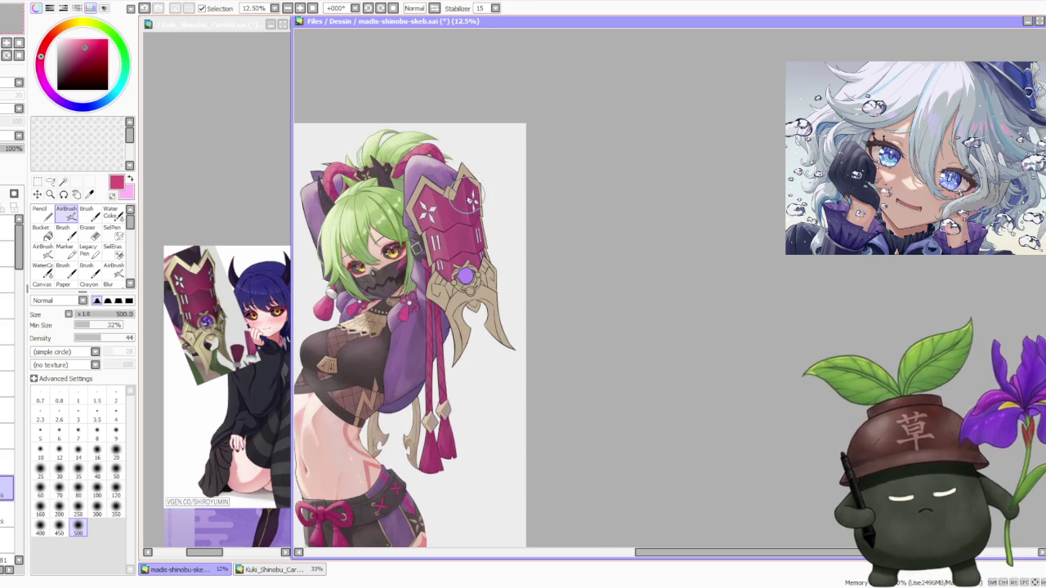
{"action": "scroll", "coordinate": [466, 173], "scroll_direction": "down", "scroll_amount": 1}
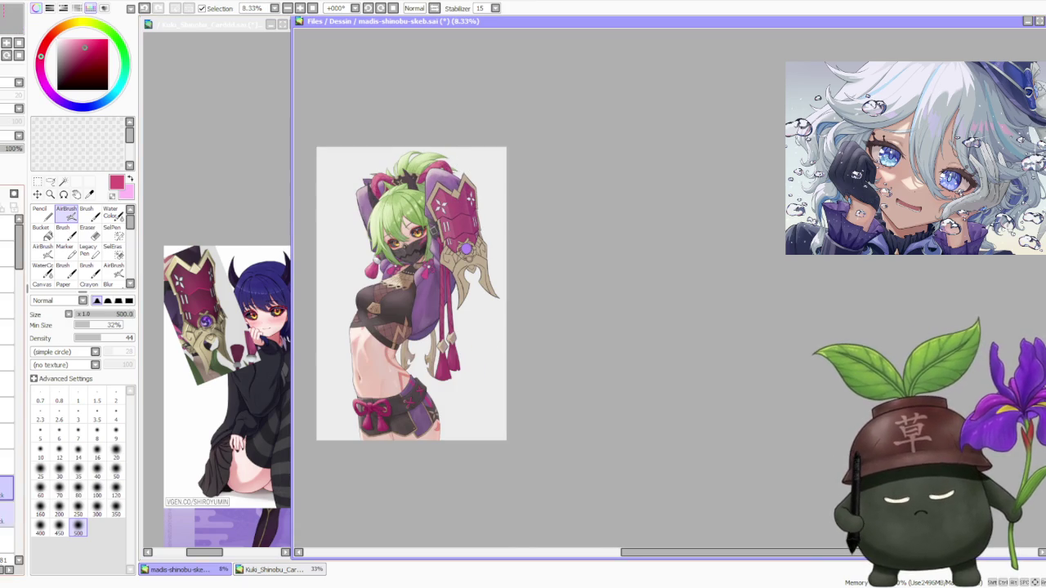
{"action": "key", "text": "ctrl+z"}
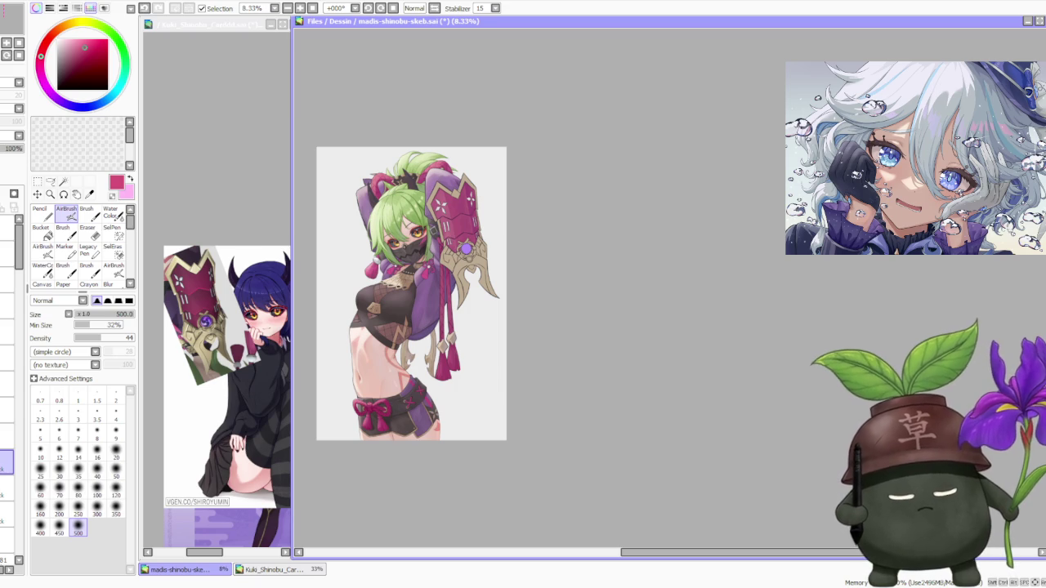
{"action": "scroll", "coordinate": [455, 206], "scroll_direction": "up", "scroll_amount": 2}
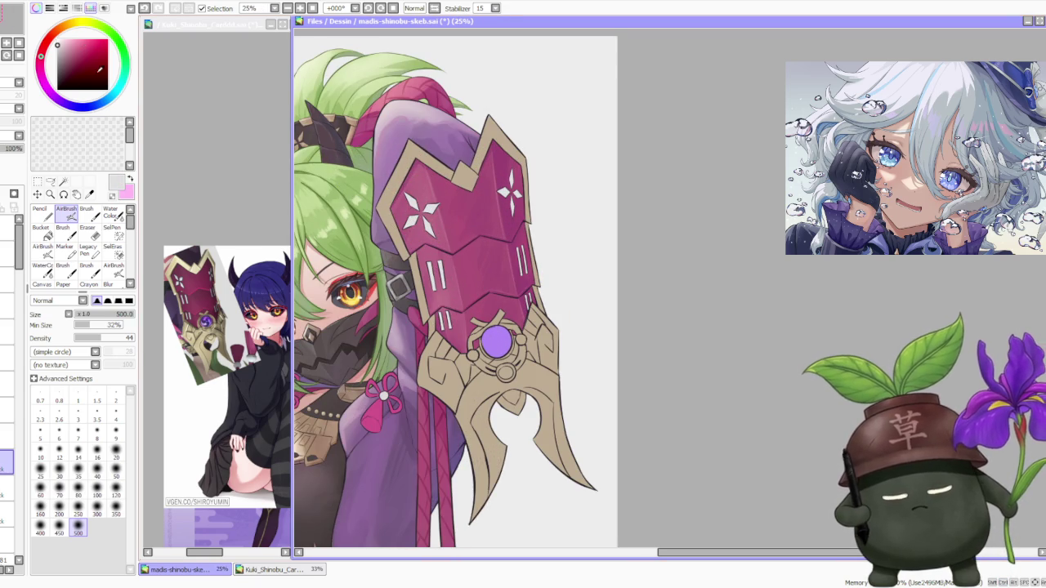
- Airbrush darker magenta shading onto the pink armour plate
{"action": "mouse_move", "coordinate": [490, 212]}
{"action": "left_mouse_down"}
{"action": "mouse_move", "coordinate": [529, 310]}
{"action": "mouse_move", "coordinate": [534, 245]}
{"action": "mouse_move", "coordinate": [500, 203]}
{"action": "mouse_move", "coordinate": [511, 286]}
{"action": "mouse_move", "coordinate": [494, 200]}
{"action": "left_mouse_up"}
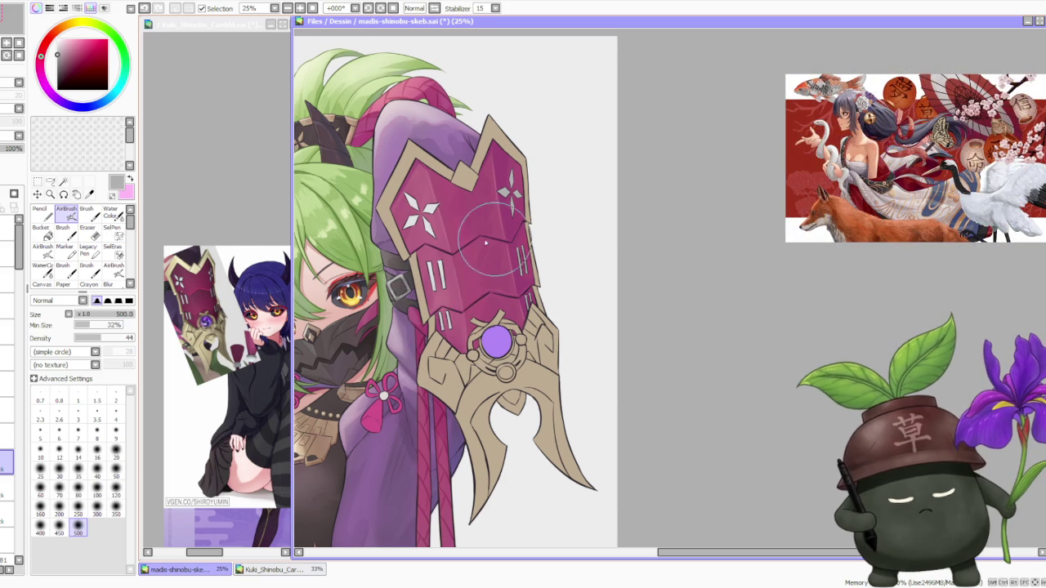
{"action": "scroll", "coordinate": [481, 247], "scroll_direction": "down", "scroll_amount": 1}
{"action": "scroll", "coordinate": [523, 145], "scroll_direction": "down", "scroll_amount": 1}
{"action": "scroll", "coordinate": [524, 131], "scroll_direction": "down", "scroll_amount": 2}
{"action": "scroll", "coordinate": [521, 122], "scroll_direction": "down", "scroll_amount": 1}
{"action": "scroll", "coordinate": [522, 106], "scroll_direction": "up", "scroll_amount": 2}
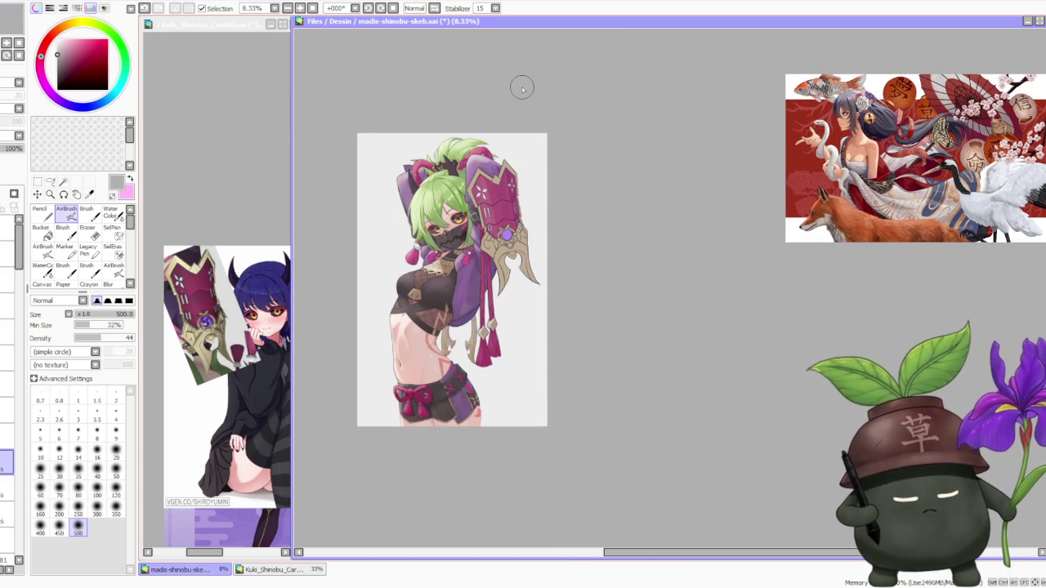
{"action": "scroll", "coordinate": [522, 88], "scroll_direction": "up", "scroll_amount": 2}
{"action": "scroll", "coordinate": [523, 87], "scroll_direction": "down", "scroll_amount": 1}
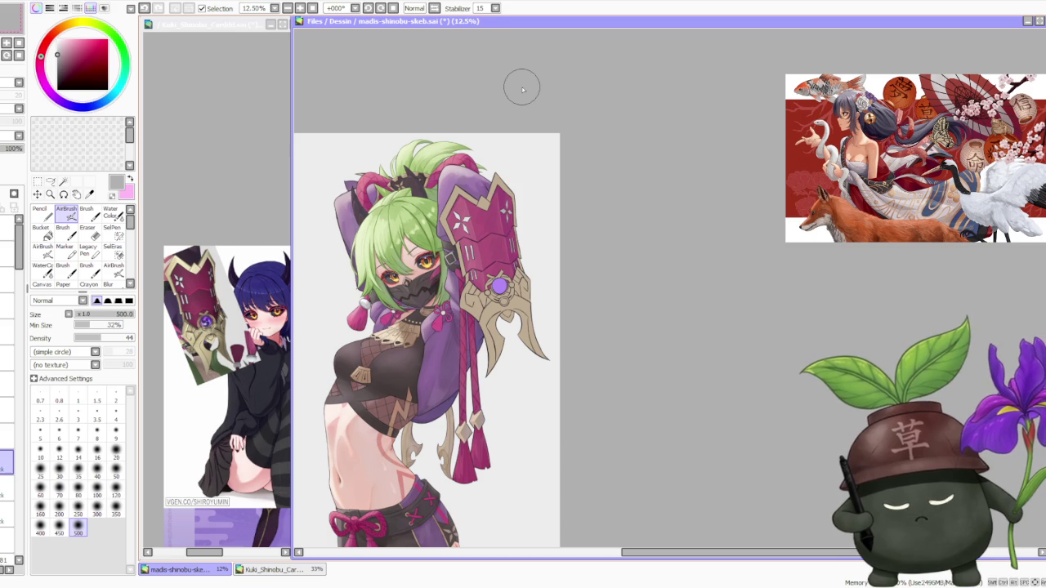
- On the layer above, airbrush shading onto the upper gauntlet plate
{"action": "left_click", "coordinate": [6, 435]}
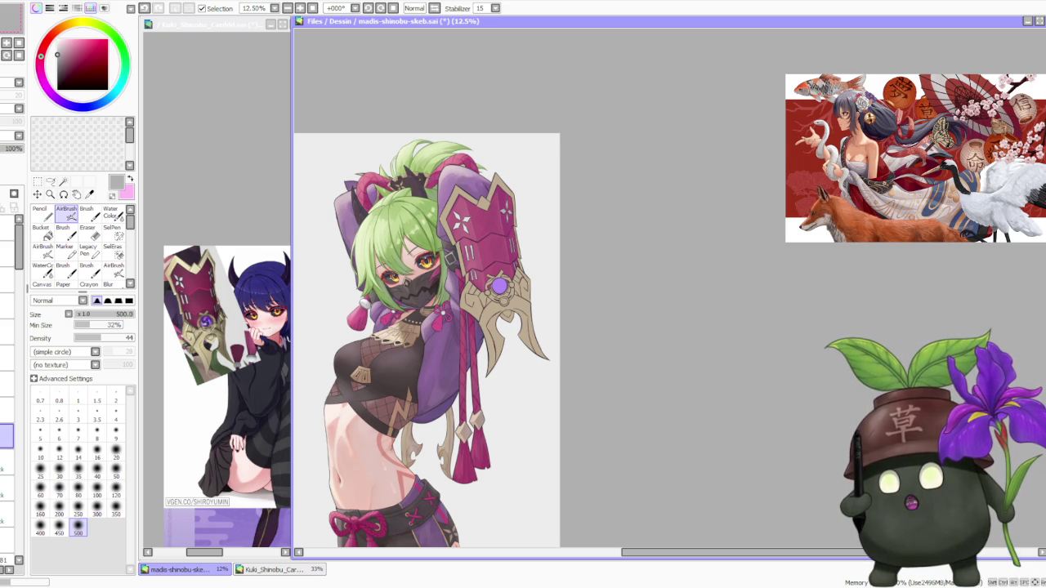
{"action": "key", "text": "alt+Tab"}
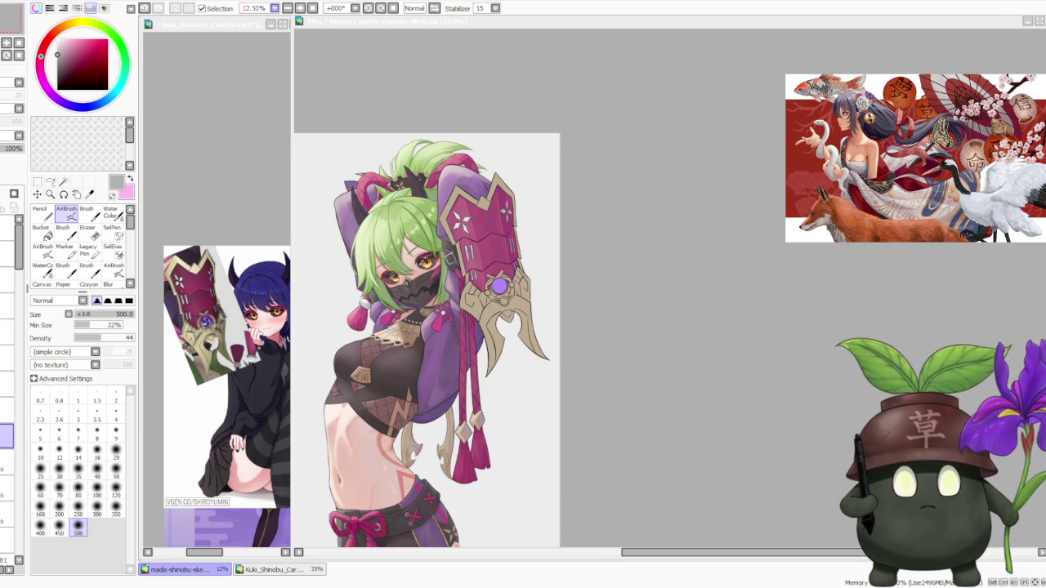
{"action": "scroll", "coordinate": [607, 251], "scroll_direction": "down", "scroll_amount": 1}
{"action": "scroll", "coordinate": [611, 264], "scroll_direction": "up", "scroll_amount": 2}
{"action": "left_click_drag", "start_coordinate": [531, 245], "coordinate": [515, 261]}
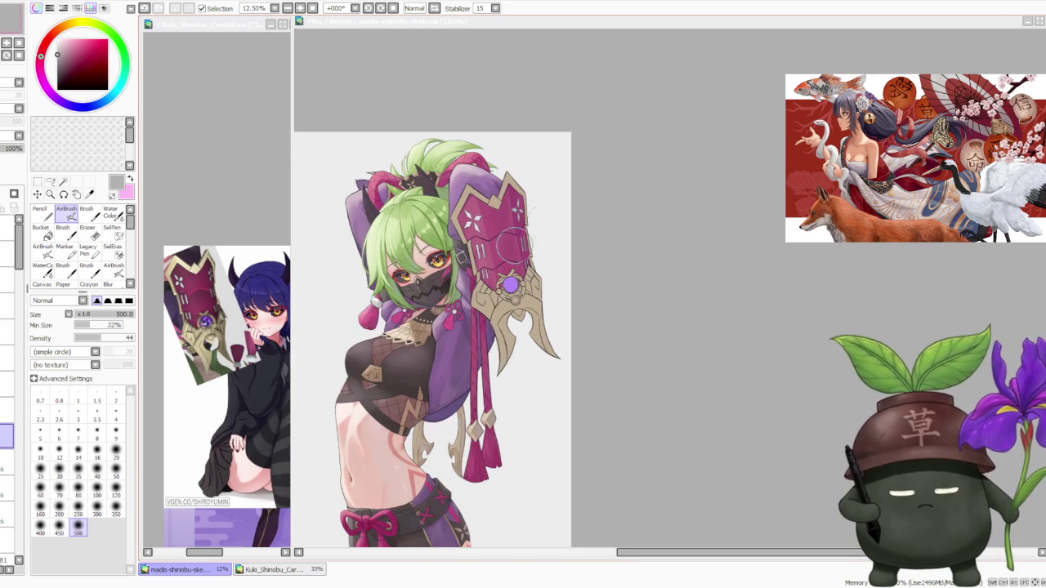
{"action": "scroll", "coordinate": [523, 192], "scroll_direction": "up", "scroll_amount": 1}
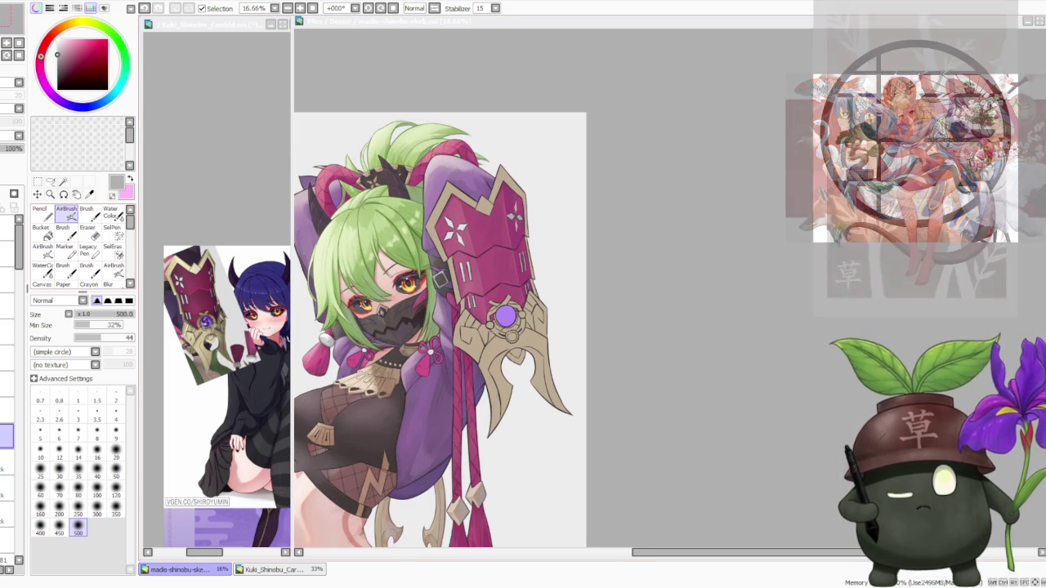
{"action": "key", "text": "alt+Tab"}
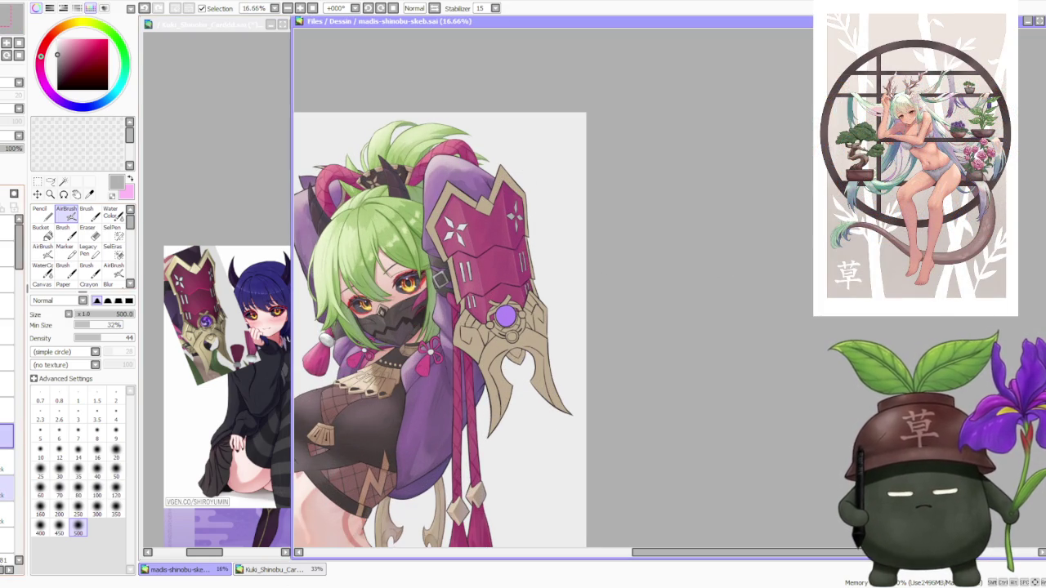
- On a lower layer, airbrush deep blue-purple shading onto the pink gauntlet armour
{"action": "left_click", "coordinate": [7, 488]}
{"action": "left_click", "coordinate": [84, 106]}
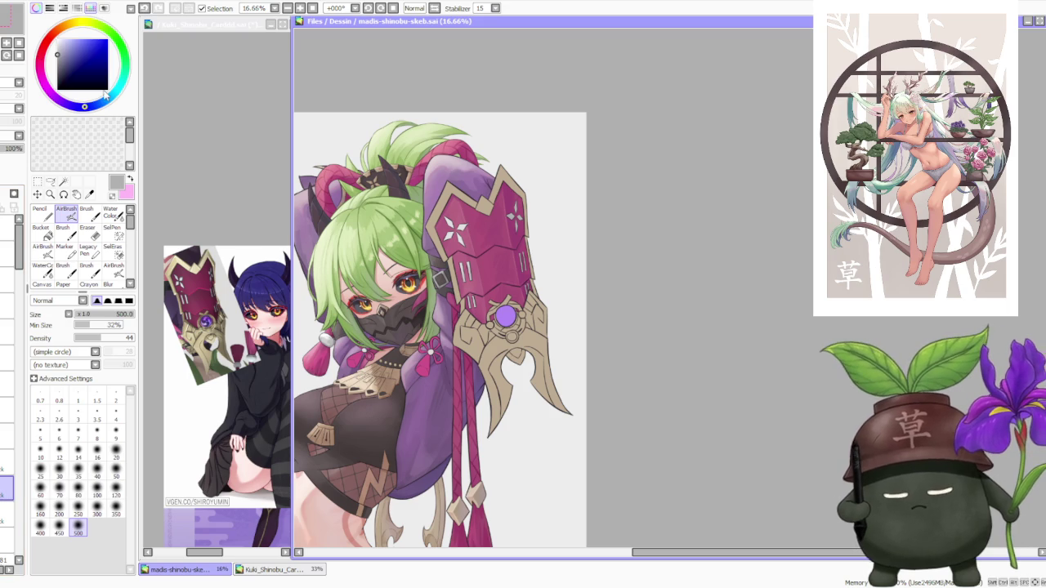
{"action": "left_click", "coordinate": [75, 47]}
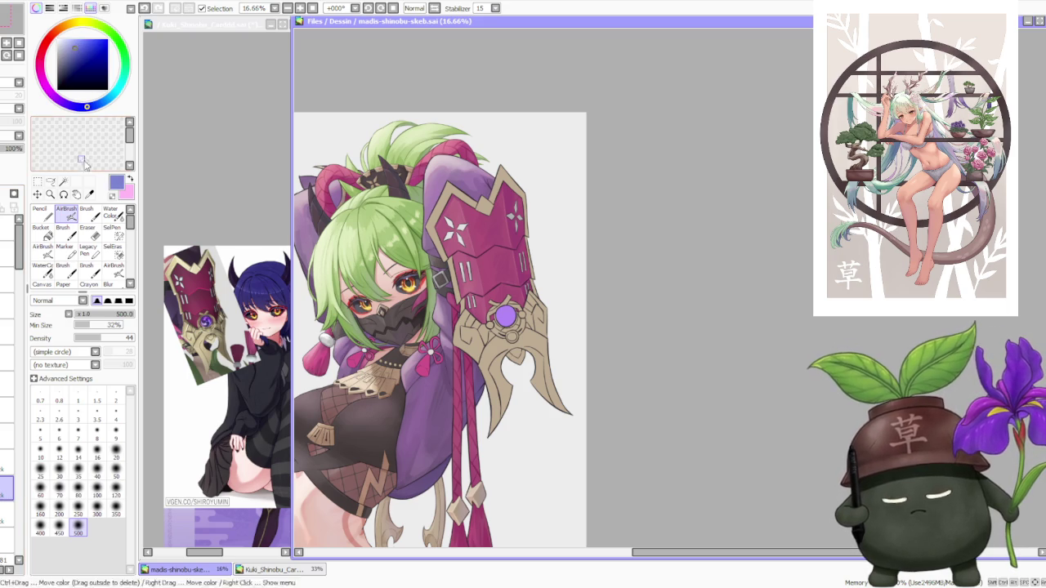
{"action": "left_click_drag", "start_coordinate": [527, 286], "coordinate": [523, 221]}
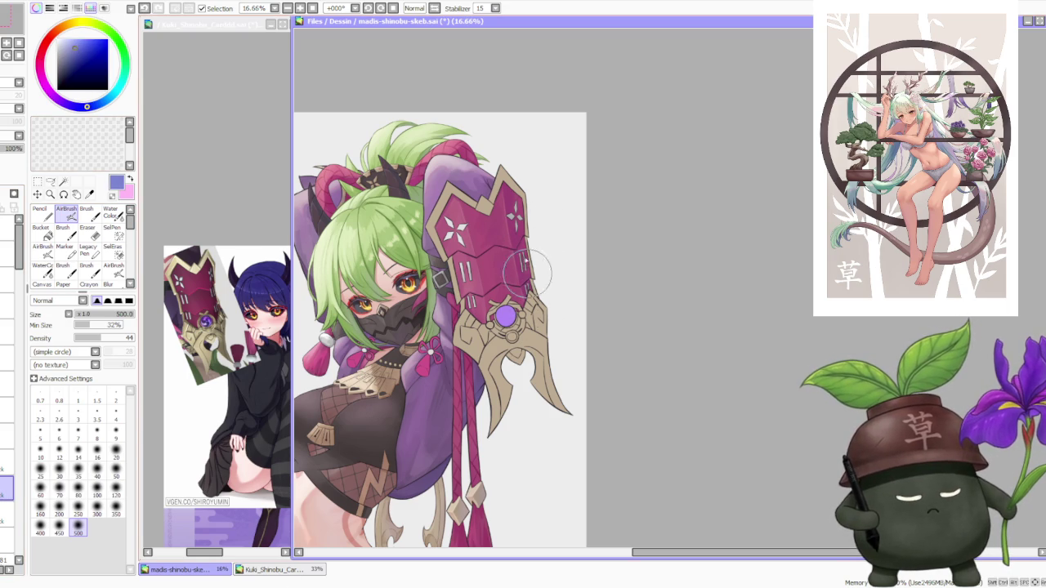
{"action": "scroll", "coordinate": [522, 221], "scroll_direction": "down", "scroll_amount": 1}
{"action": "scroll", "coordinate": [532, 136], "scroll_direction": "down", "scroll_amount": 1}
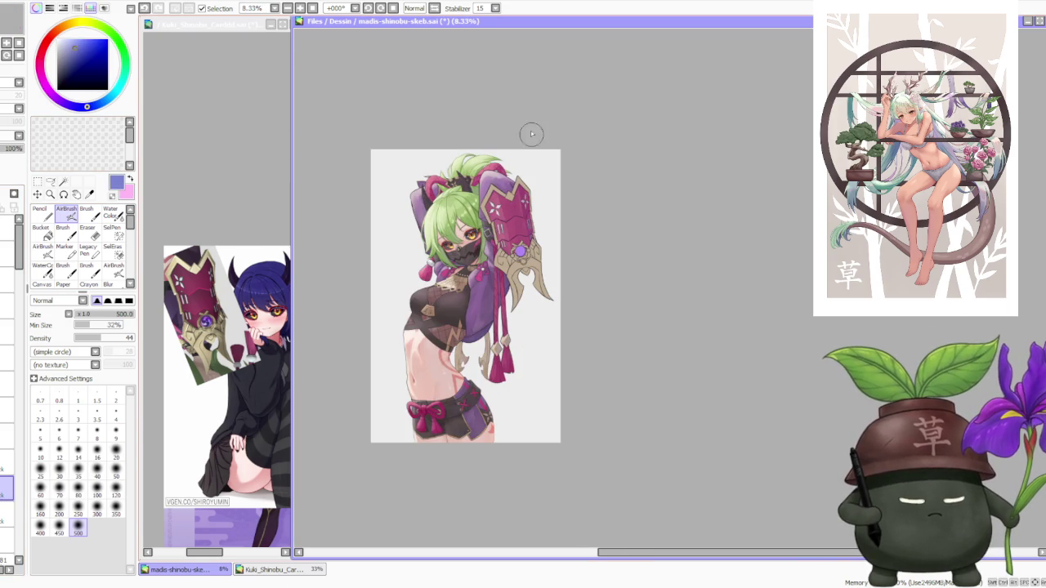
{"action": "scroll", "coordinate": [532, 169], "scroll_direction": "up", "scroll_amount": 1}
{"action": "scroll", "coordinate": [535, 193], "scroll_direction": "up", "scroll_amount": 1}
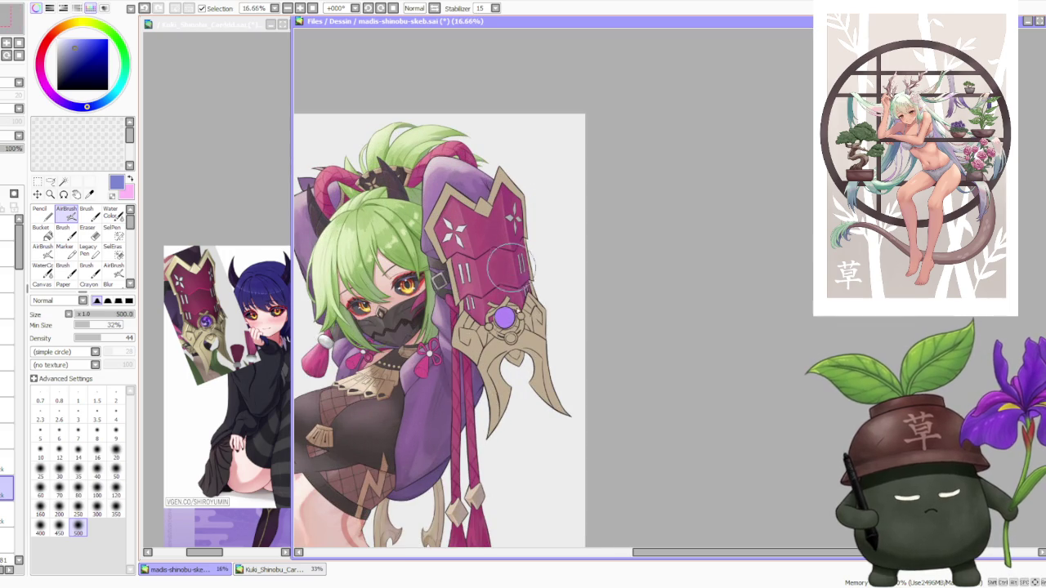
{"action": "scroll", "coordinate": [513, 264], "scroll_direction": "down", "scroll_amount": 1}
{"action": "scroll", "coordinate": [526, 161], "scroll_direction": "down", "scroll_amount": 1}
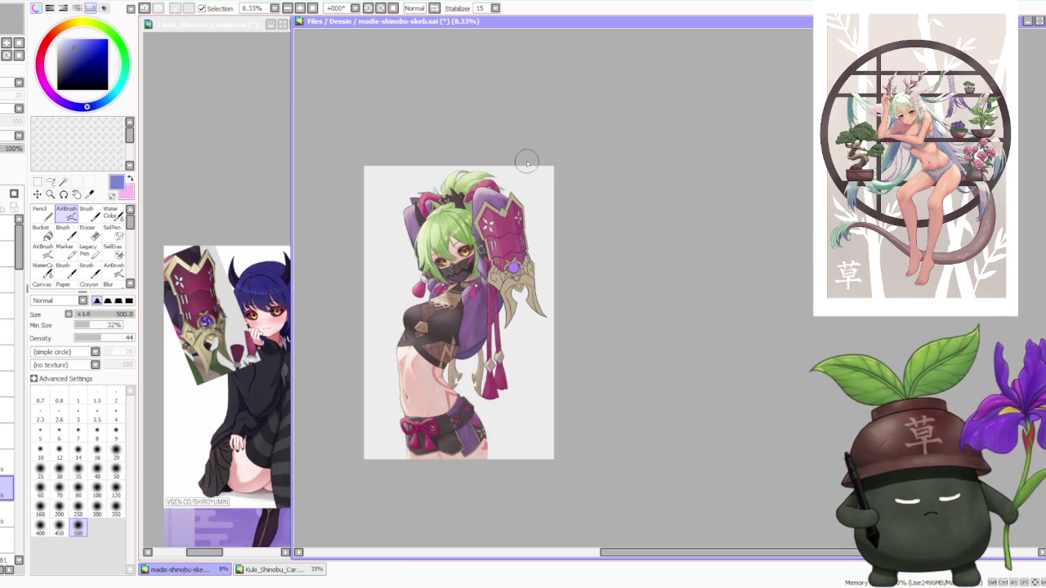
{"action": "scroll", "coordinate": [523, 152], "scroll_direction": "up", "scroll_amount": 1}
- Eyedrop the armour's pink, shift it to a warm brown, and switch to another layer
{"action": "left_click", "coordinate": [478, 249], "text": "alt"}
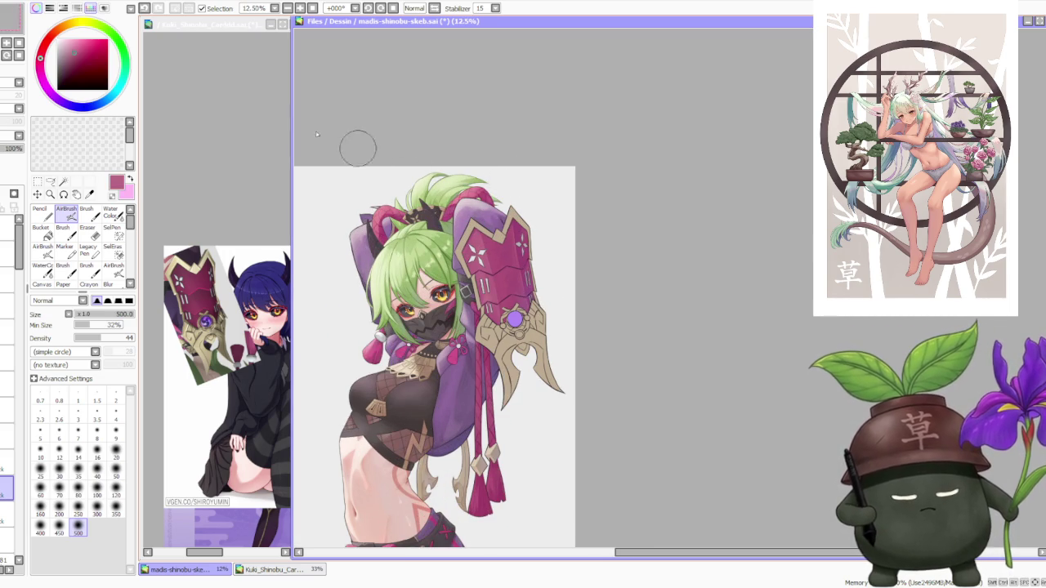
{"action": "left_click_drag", "start_coordinate": [40, 57], "coordinate": [61, 31]}
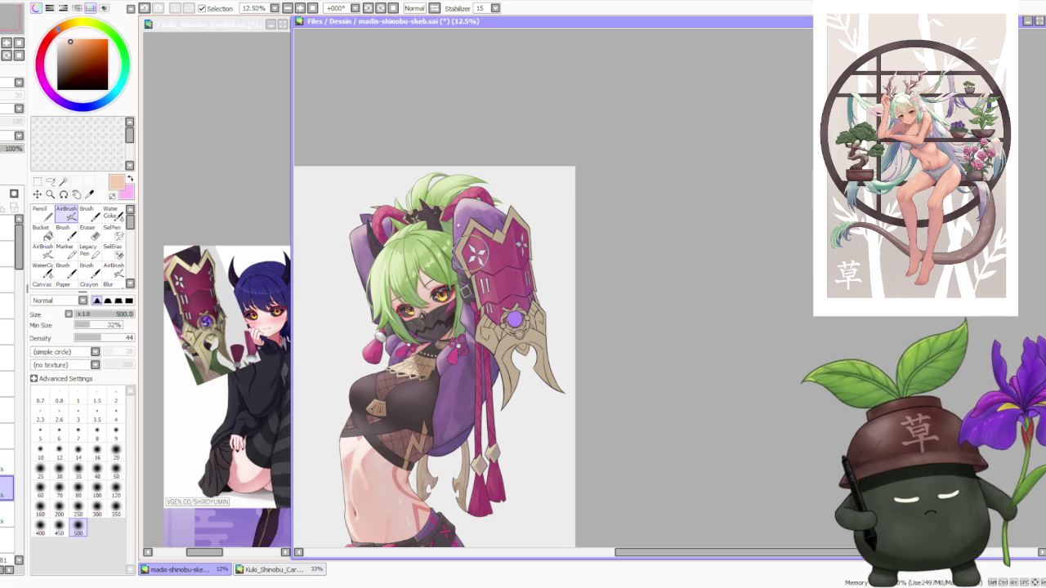
{"action": "scroll", "coordinate": [466, 192], "scroll_direction": "down", "scroll_amount": 1}
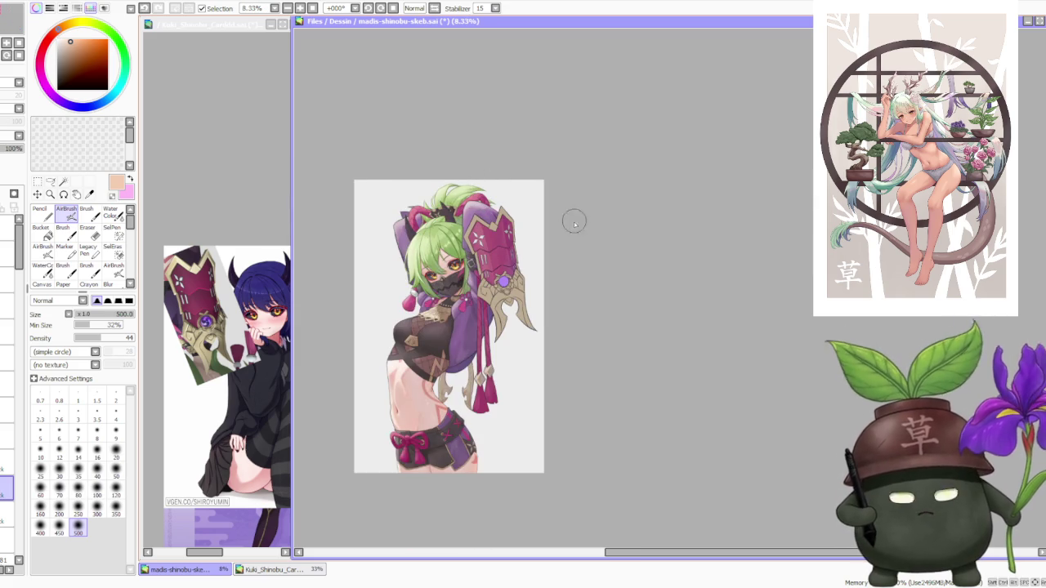
{"action": "scroll", "coordinate": [539, 184], "scroll_direction": "down", "scroll_amount": 1}
{"action": "scroll", "coordinate": [539, 200], "scroll_direction": "up", "scroll_amount": 2}
{"action": "scroll", "coordinate": [523, 205], "scroll_direction": "down", "scroll_amount": 1}
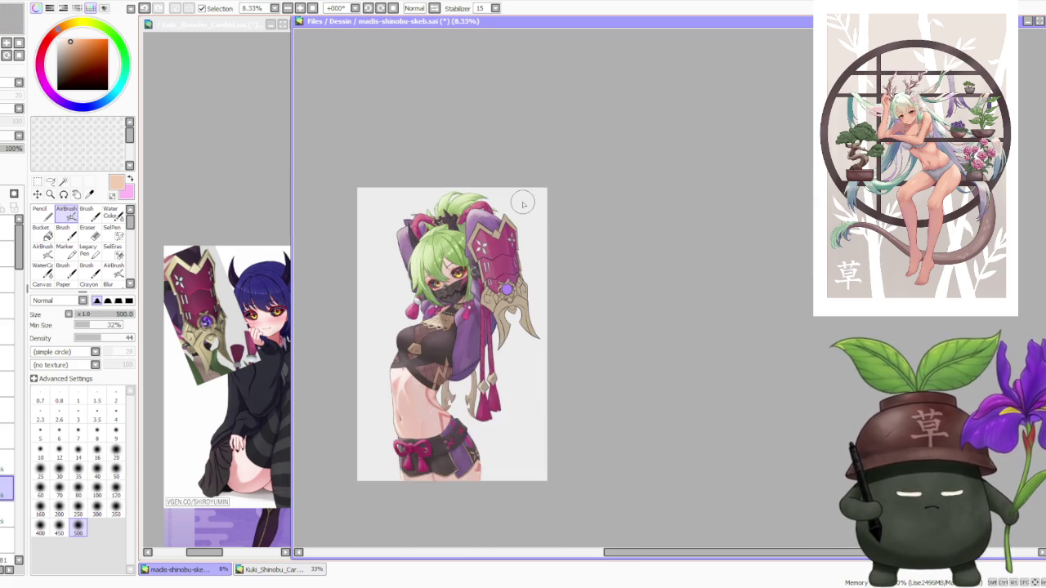
{"action": "scroll", "coordinate": [522, 204], "scroll_direction": "down", "scroll_amount": 1}
{"action": "scroll", "coordinate": [527, 206], "scroll_direction": "up", "scroll_amount": 1}
{"action": "scroll", "coordinate": [537, 212], "scroll_direction": "up", "scroll_amount": 3}
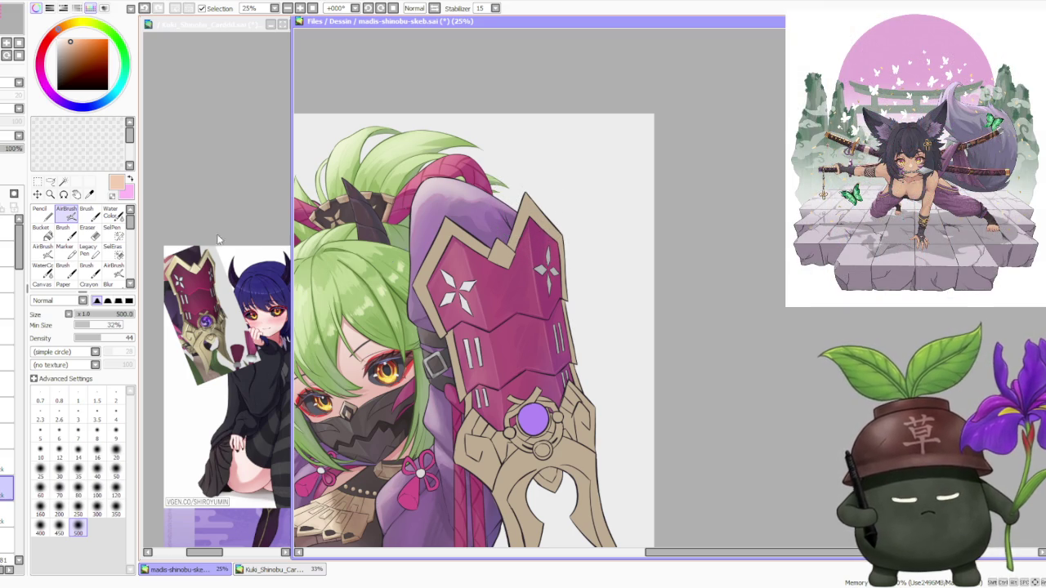
{"action": "scroll", "coordinate": [535, 255], "scroll_direction": "down", "scroll_amount": 1}
{"action": "scroll", "coordinate": [538, 252], "scroll_direction": "down", "scroll_amount": 1}
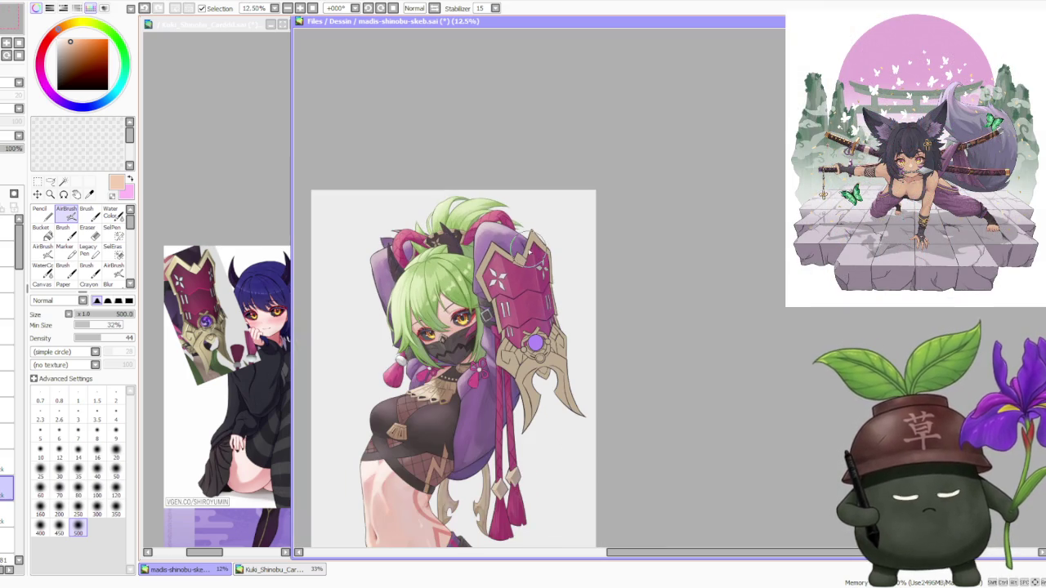
{"action": "scroll", "coordinate": [454, 265], "scroll_direction": "down", "scroll_amount": 1}
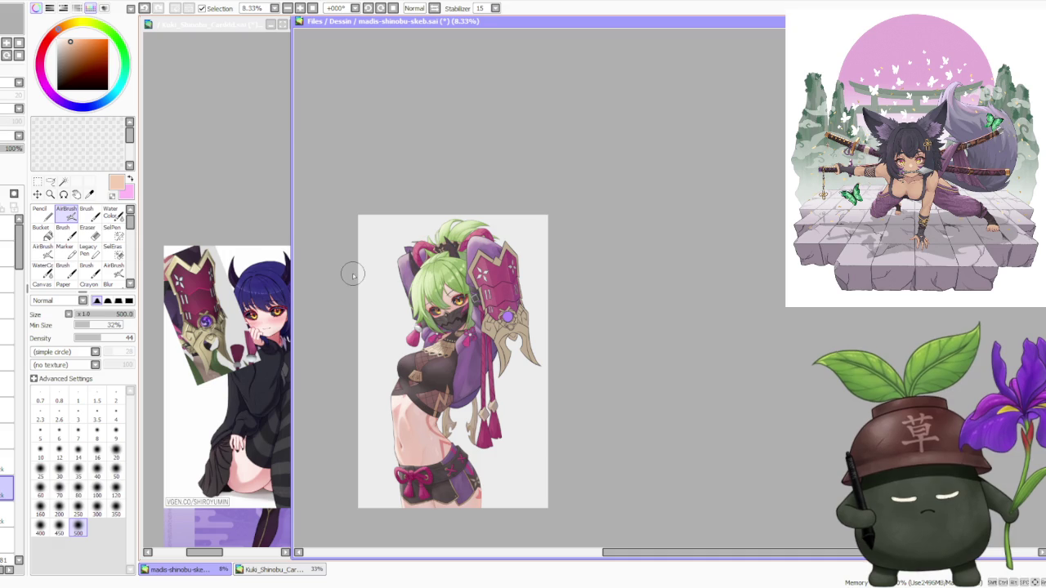
{"action": "left_click", "coordinate": [8, 436]}
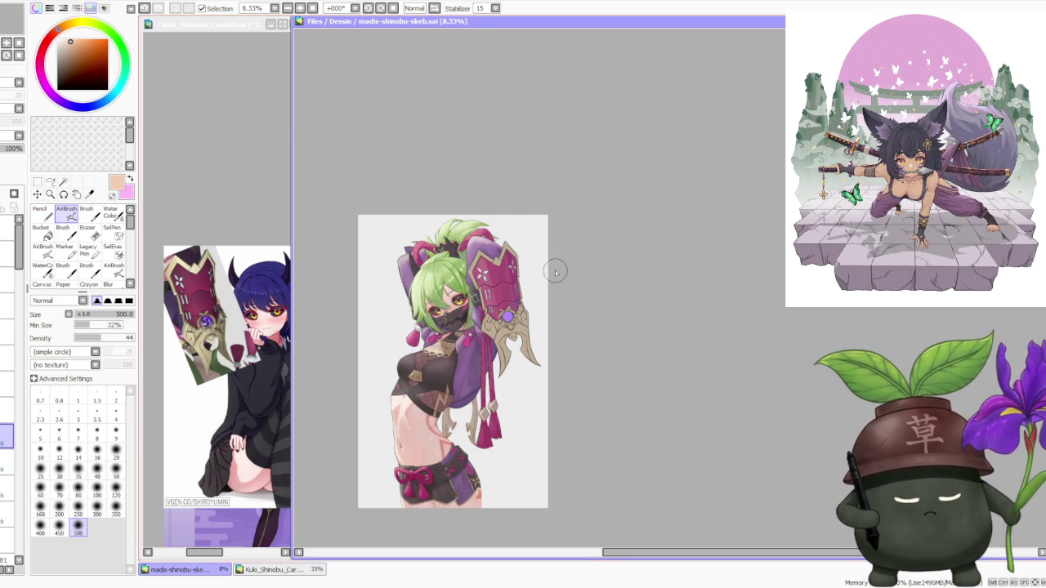
{"action": "scroll", "coordinate": [556, 271], "scroll_direction": "up", "scroll_amount": 1}
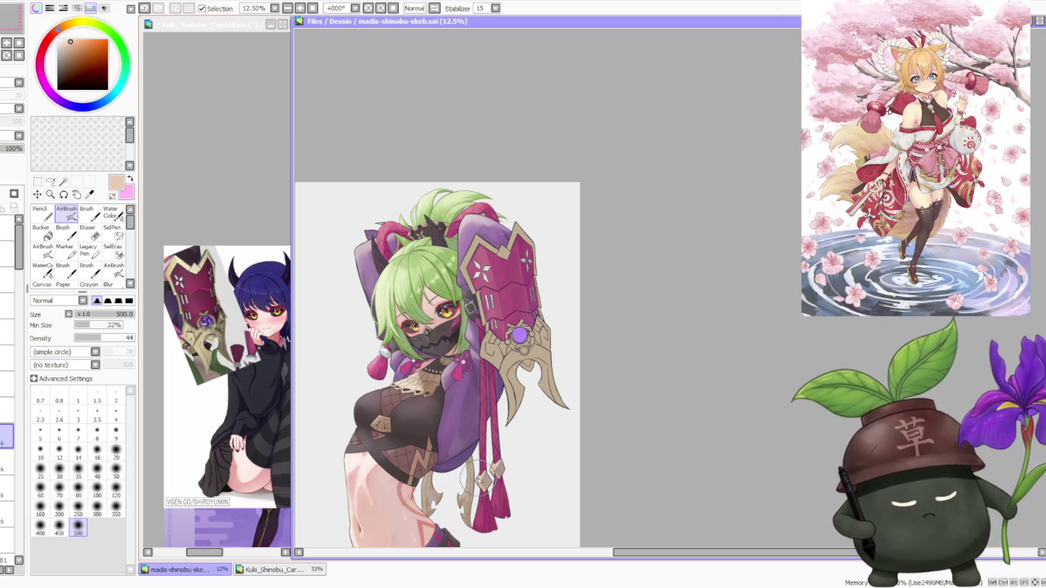
- Paint light strokes on the gauntlet with the Brush at size 500
{"action": "left_click", "coordinate": [466, 429], "text": "alt"}
{"action": "left_click", "coordinate": [87, 214]}
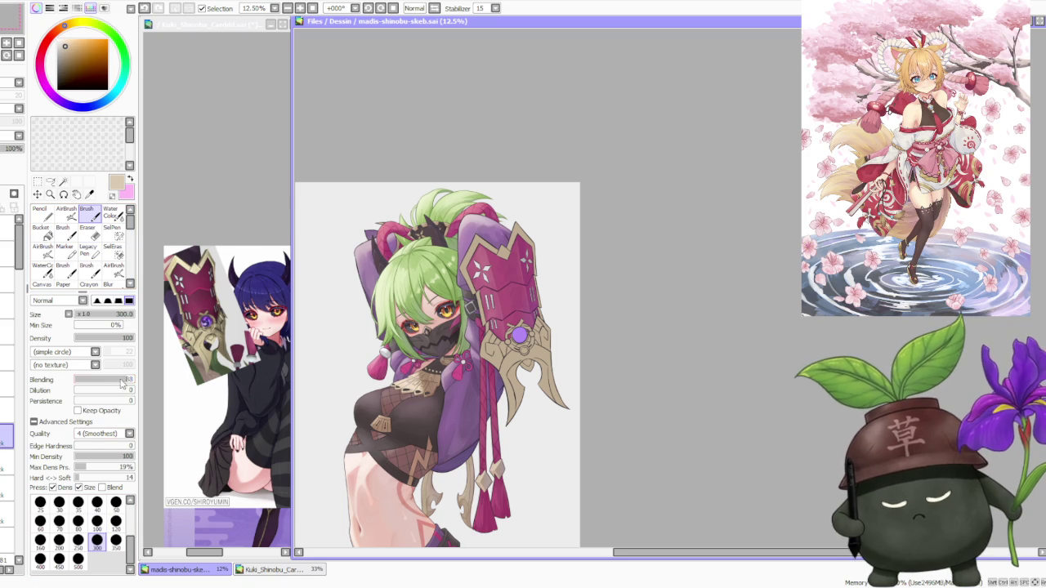
{"action": "left_click", "coordinate": [78, 559]}
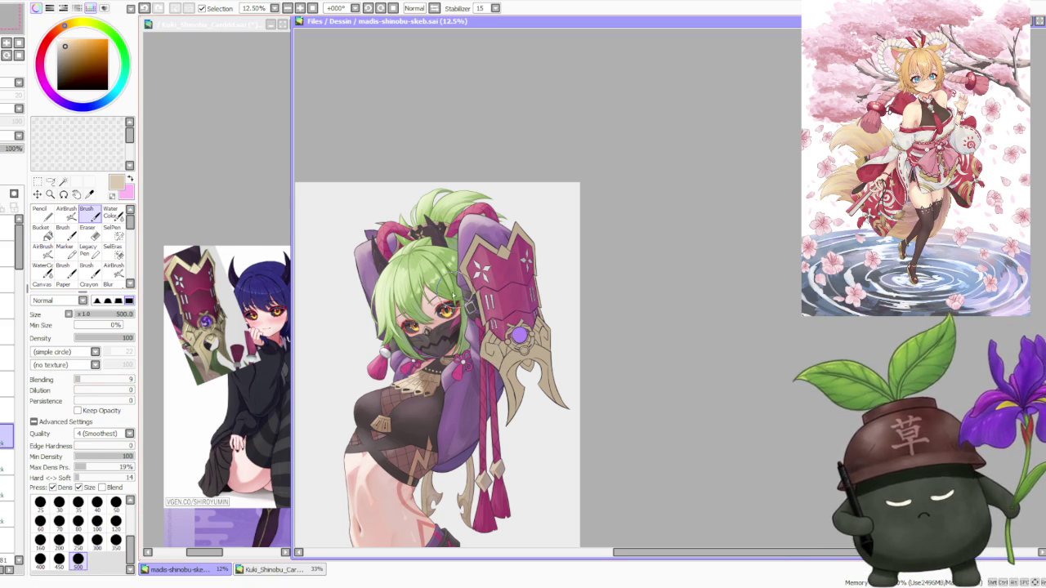
{"action": "left_click_drag", "start_coordinate": [492, 359], "coordinate": [518, 380]}
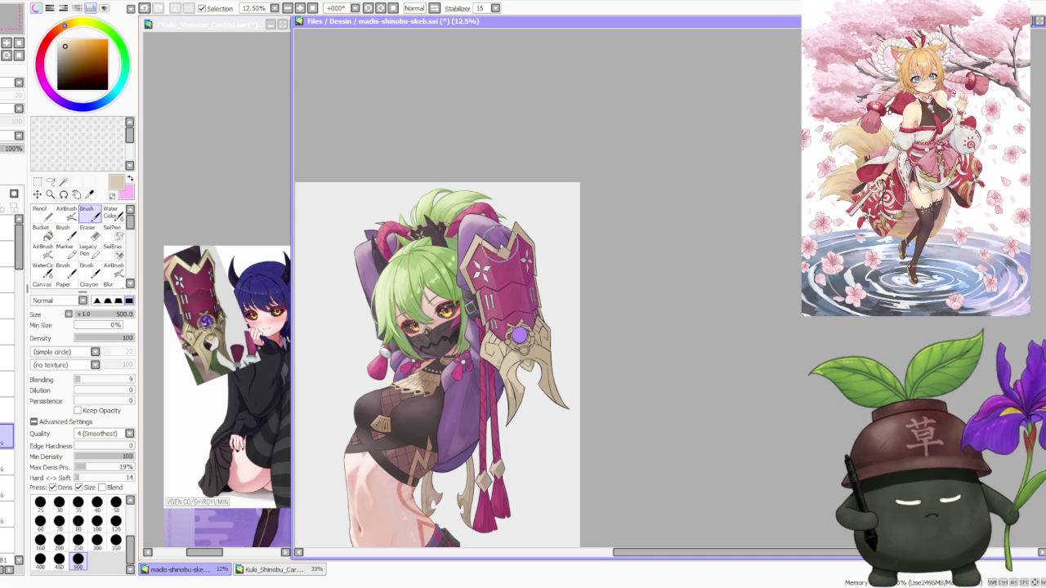
{"action": "left_click_drag", "start_coordinate": [503, 263], "coordinate": [507, 263]}
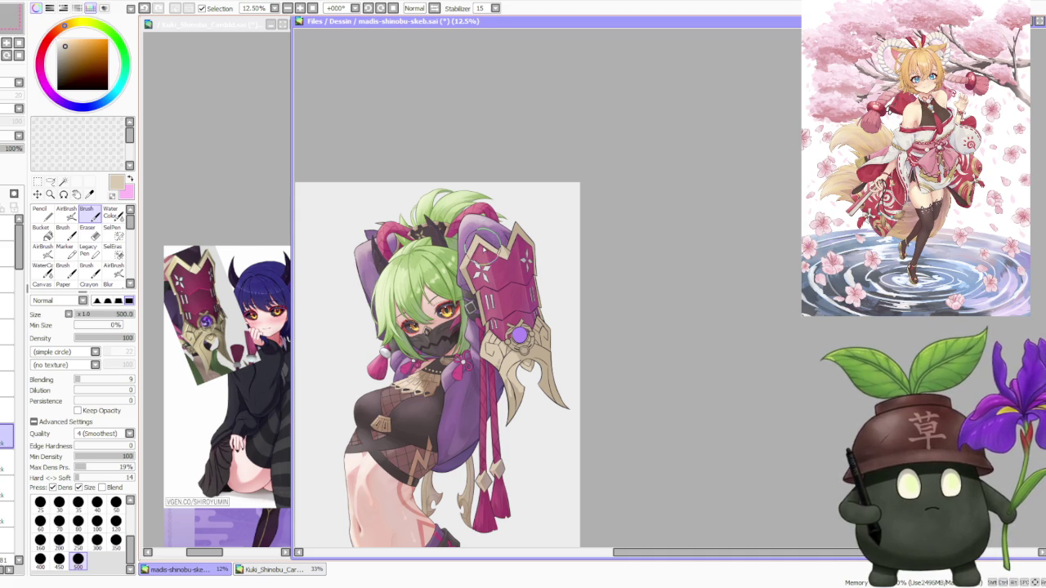
{"action": "scroll", "coordinate": [484, 248], "scroll_direction": "down", "scroll_amount": 1}
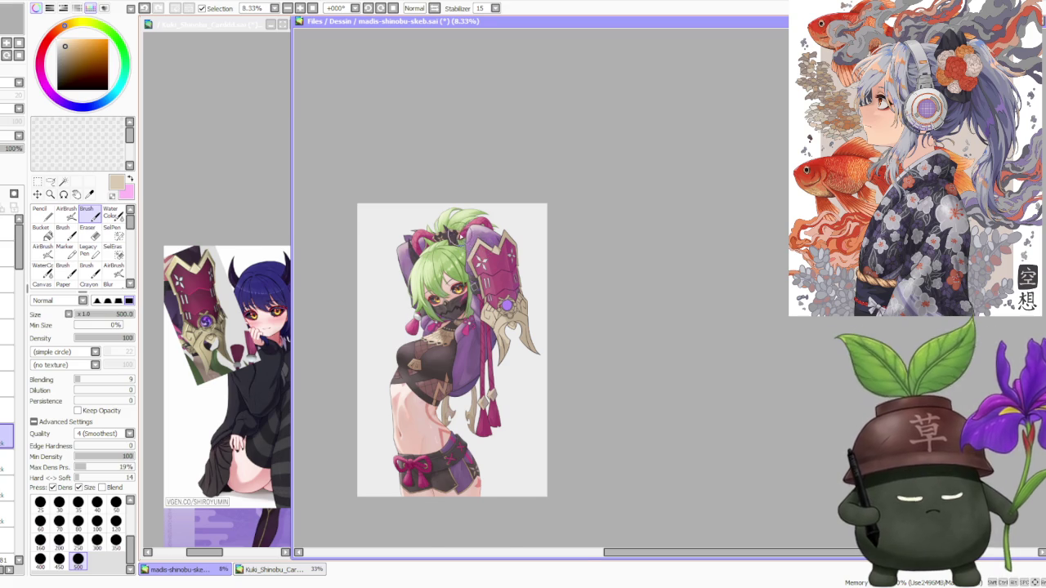
{"action": "scroll", "coordinate": [459, 241], "scroll_direction": "up", "scroll_amount": 1}
{"action": "scroll", "coordinate": [462, 261], "scroll_direction": "up", "scroll_amount": 1}
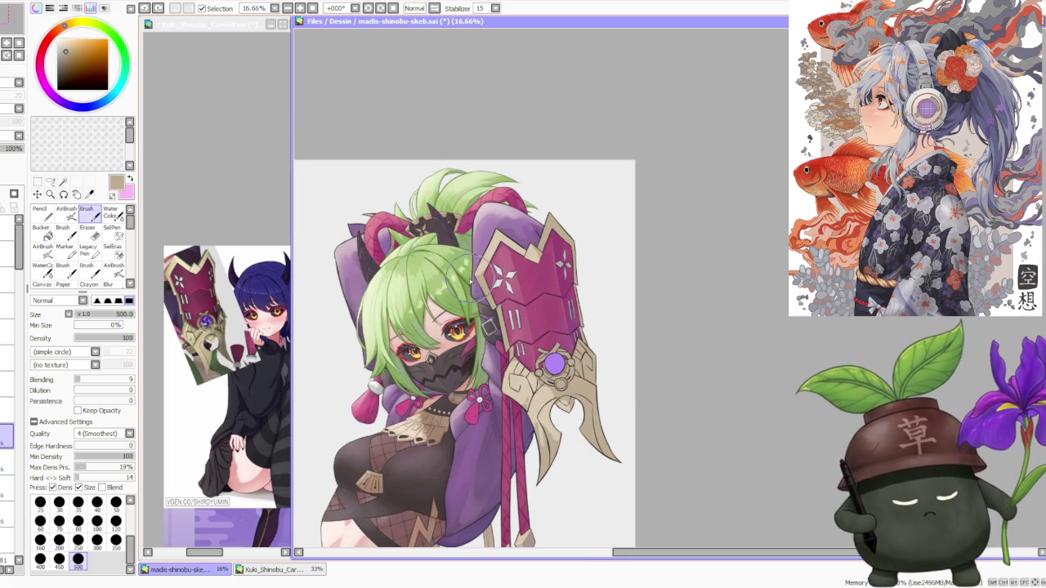
- Sample beiges from the gold armour, darken slightly, and repaint the gold rim around the purple orb
{"action": "left_click", "coordinate": [478, 268], "text": "alt"}
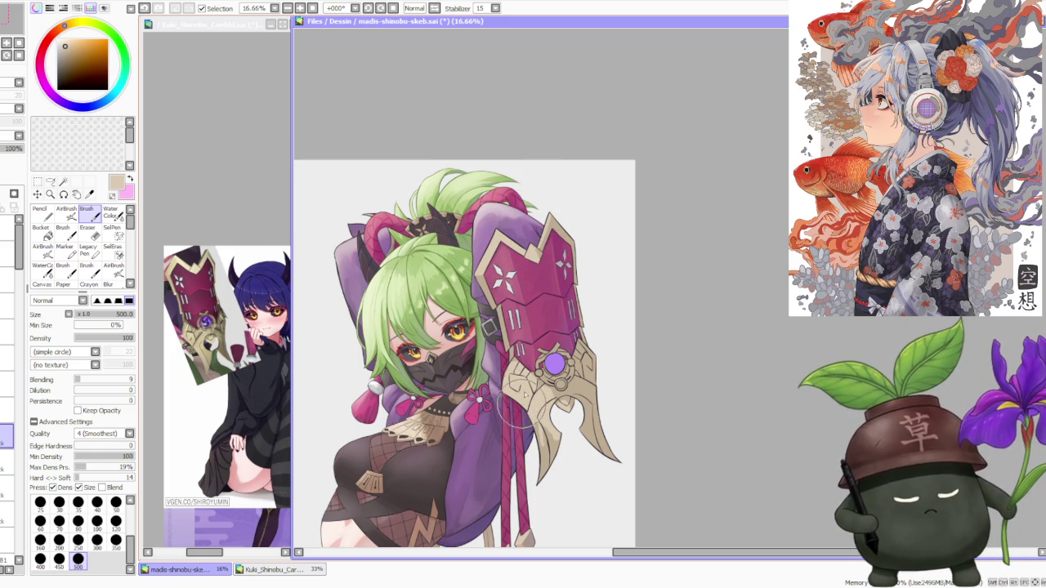
{"action": "left_click", "coordinate": [555, 396], "text": "alt"}
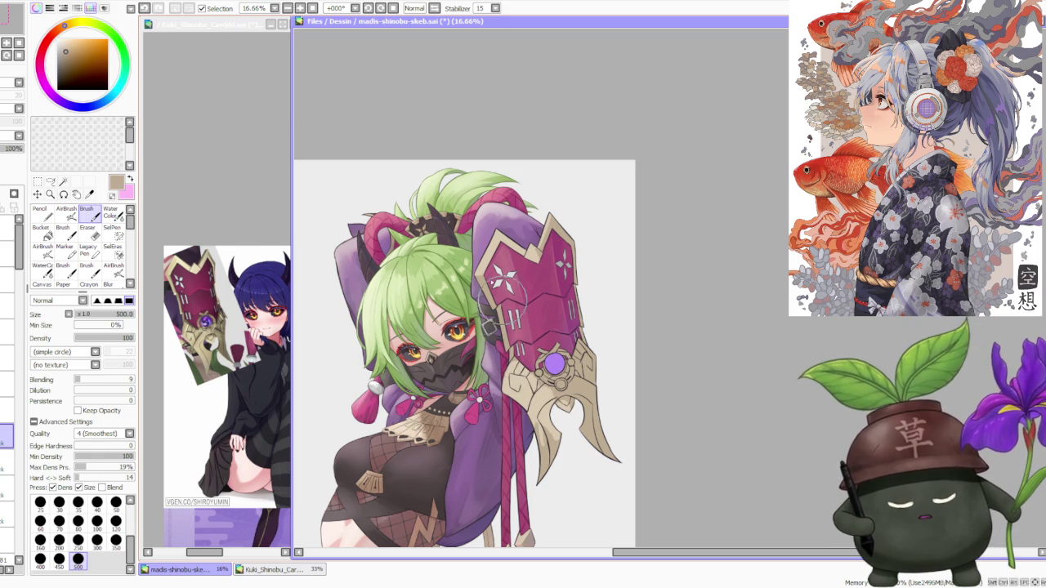
{"action": "left_click_drag", "start_coordinate": [63, 37], "coordinate": [58, 29]}
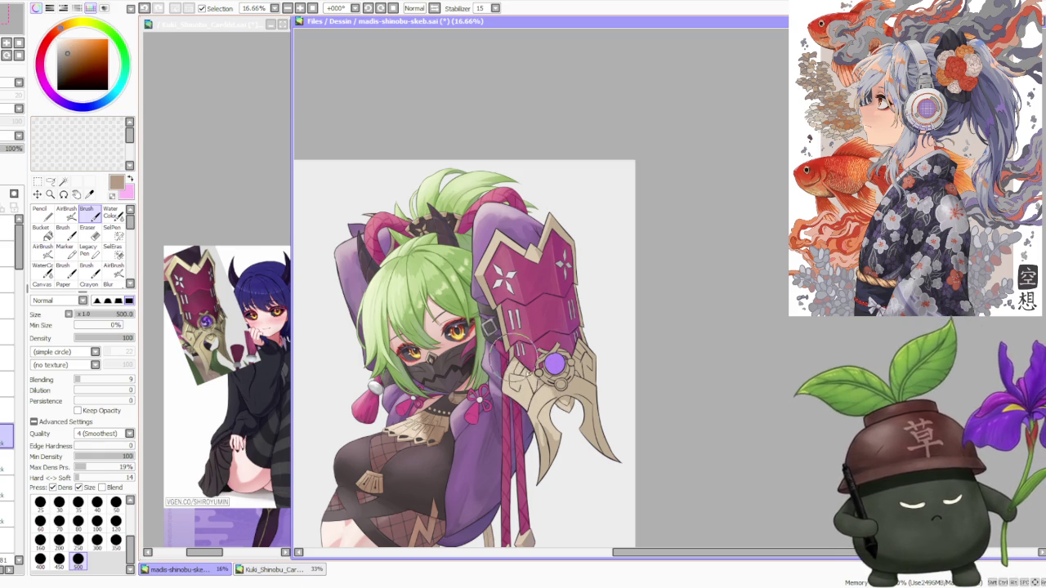
{"action": "left_click_drag", "start_coordinate": [513, 353], "coordinate": [530, 359]}
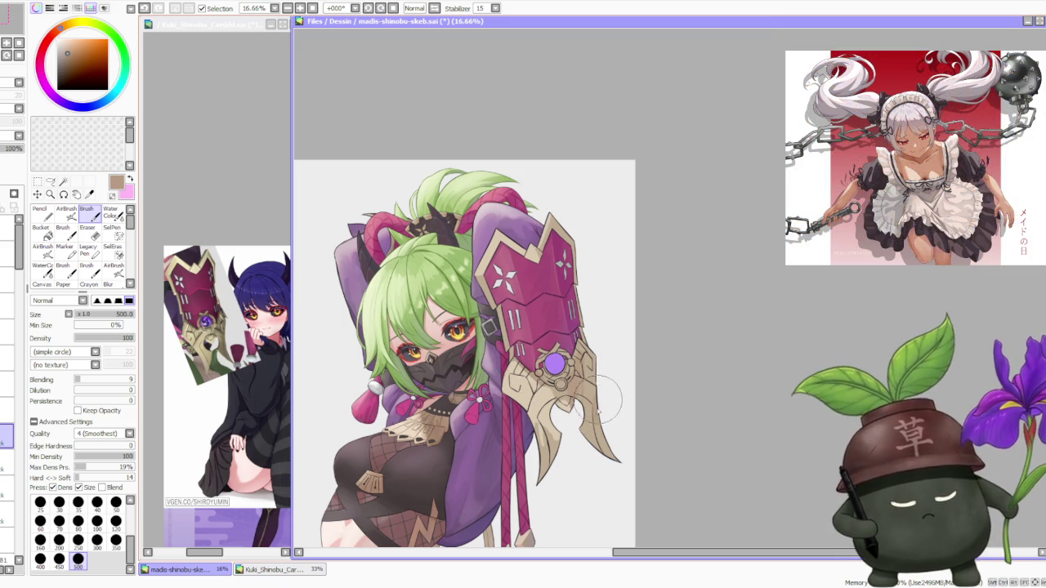
- Shade along the gold claw's edge in light beige, then undo that stroke
{"action": "left_click", "coordinate": [553, 422], "text": "alt"}
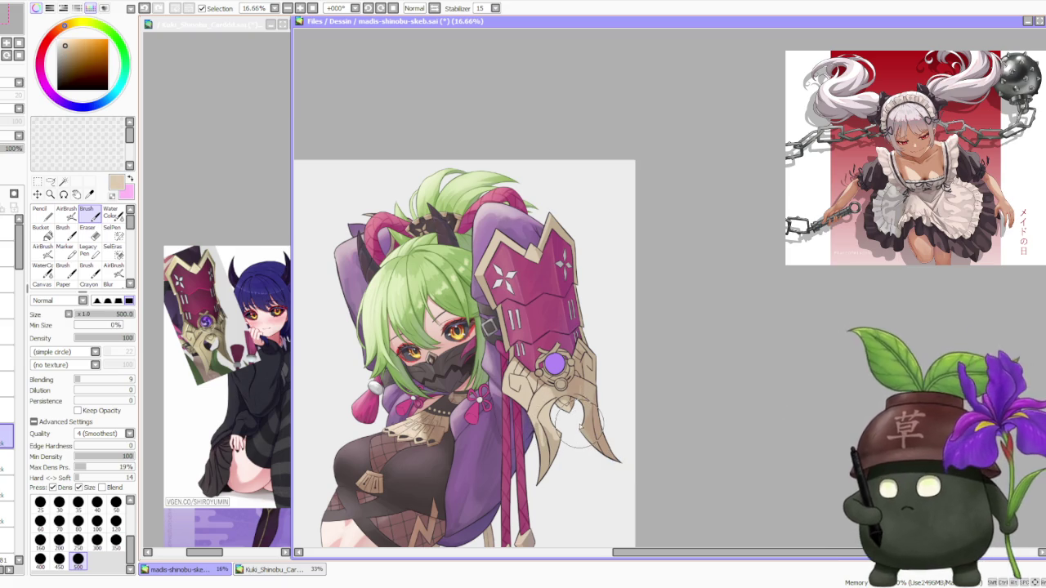
{"action": "left_click_drag", "start_coordinate": [577, 406], "coordinate": [582, 451]}
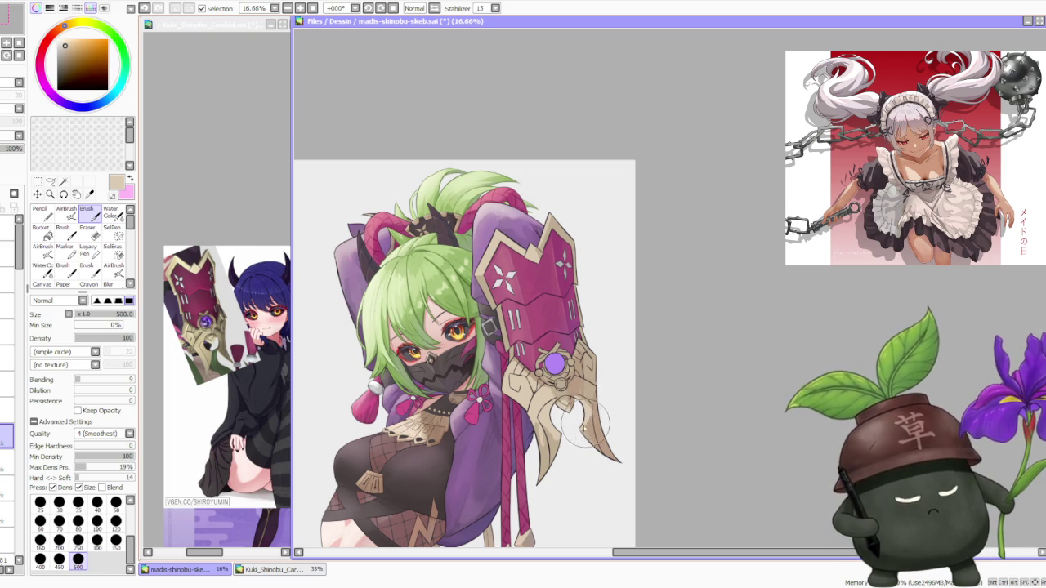
{"action": "left_click", "coordinate": [591, 417], "text": "alt"}
{"action": "key", "text": "ctrl+z"}
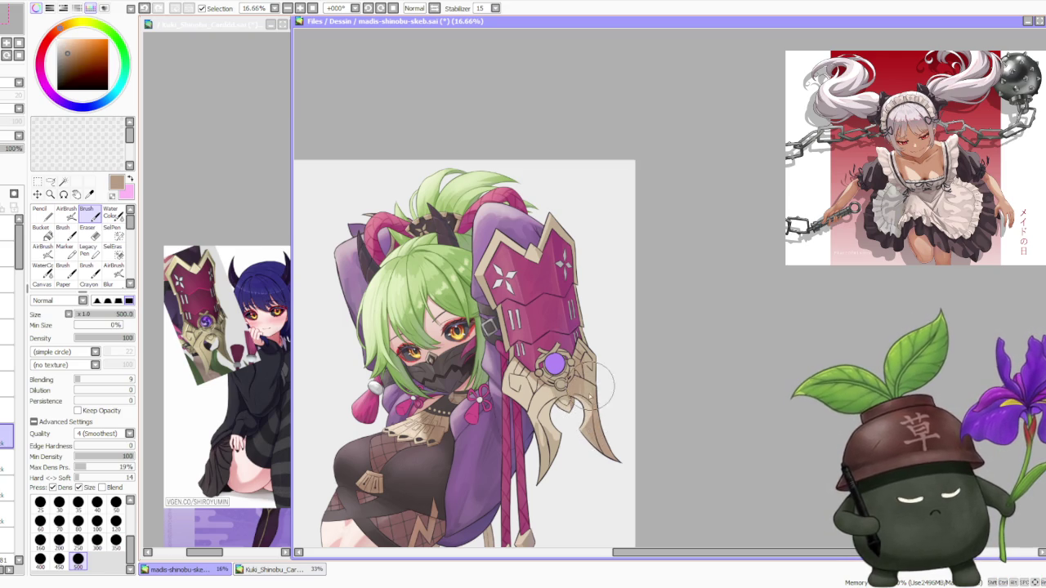
- Sample a darker beige and shade the gold ornament below the gem
{"action": "scroll", "coordinate": [599, 380], "scroll_direction": "down", "scroll_amount": 1}
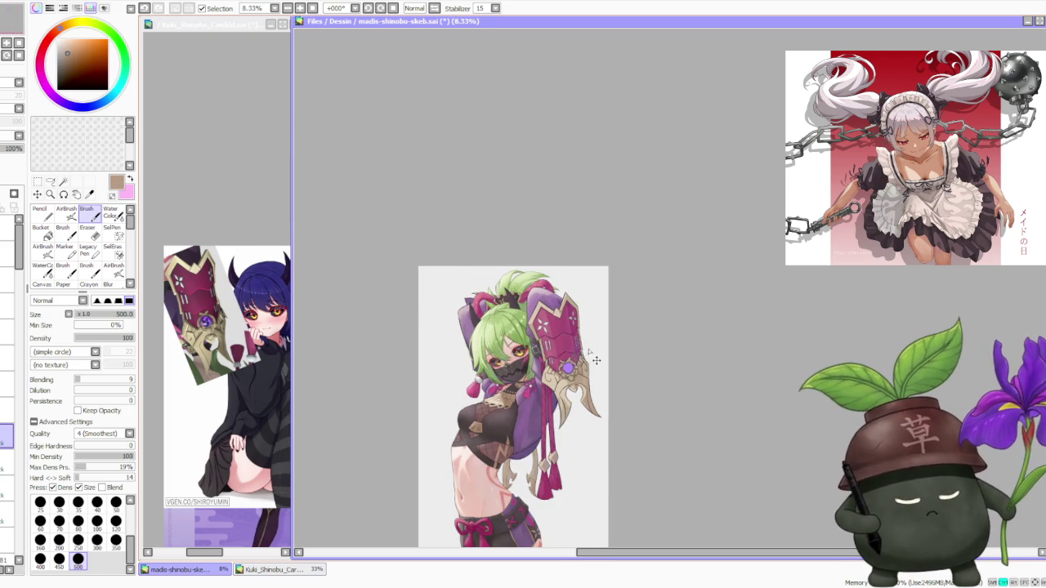
{"action": "scroll", "coordinate": [599, 343], "scroll_direction": "down", "scroll_amount": 1}
{"action": "scroll", "coordinate": [607, 386], "scroll_direction": "up", "scroll_amount": 1}
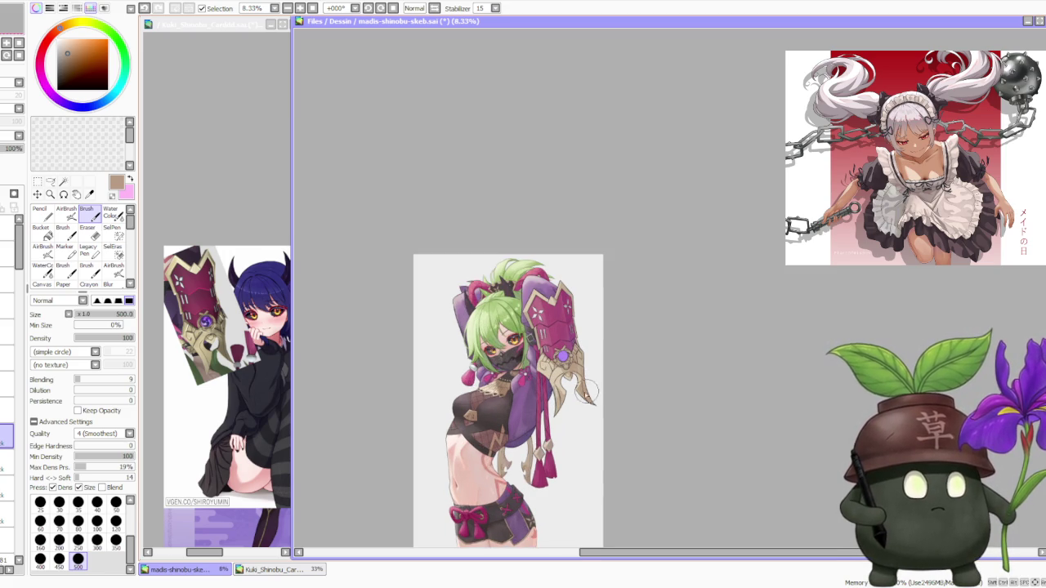
{"action": "scroll", "coordinate": [592, 388], "scroll_direction": "up", "scroll_amount": 3}
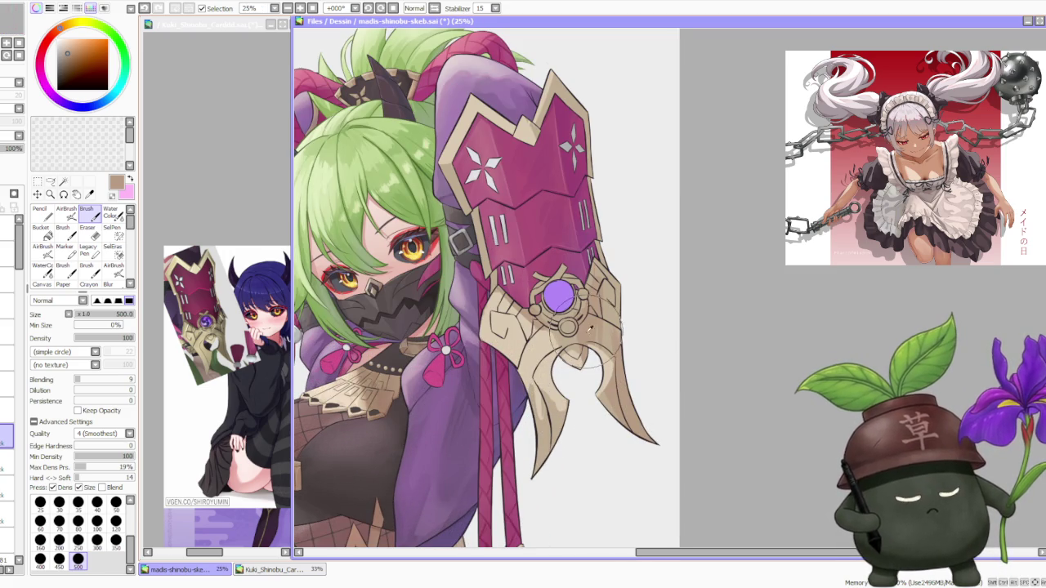
{"action": "left_click", "coordinate": [549, 394], "text": "alt"}
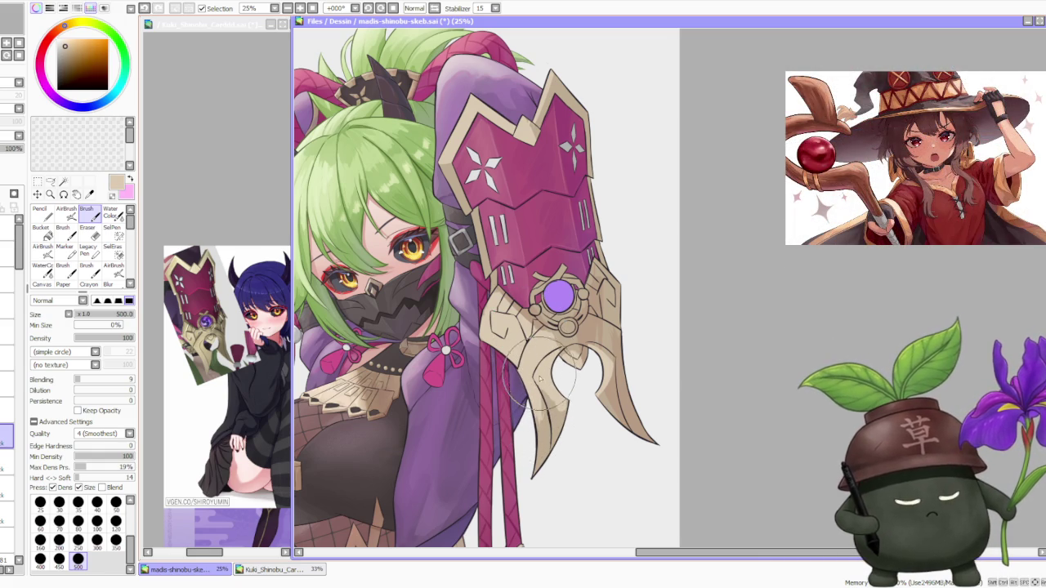
{"action": "left_click", "coordinate": [543, 404], "text": "alt"}
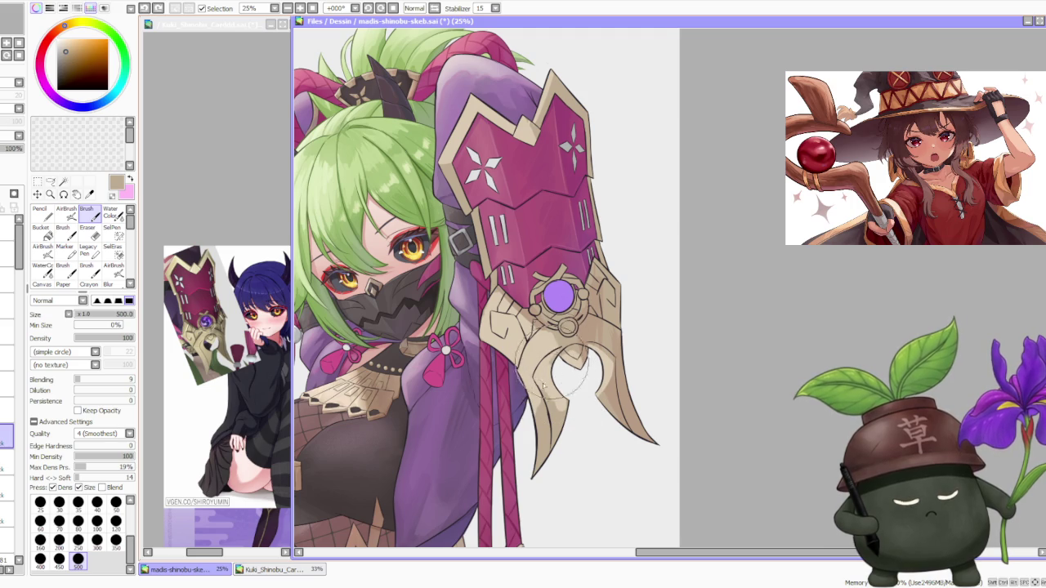
{"action": "mouse_move", "coordinate": [572, 304]}
{"action": "left_mouse_down"}
{"action": "mouse_move", "coordinate": [606, 310]}
{"action": "mouse_move", "coordinate": [572, 358]}
{"action": "left_mouse_up"}
{"action": "left_click", "coordinate": [600, 327], "text": "alt"}
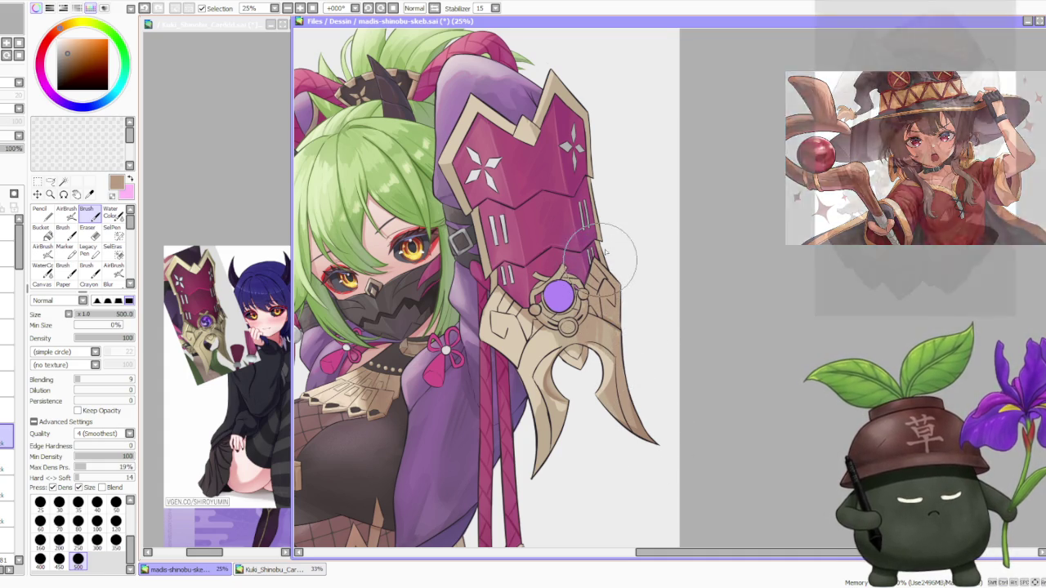
- Sample light beige, lighter beige, dark brown and lighter brown tones from the ornament
{"action": "left_click", "coordinate": [564, 351], "text": "alt"}
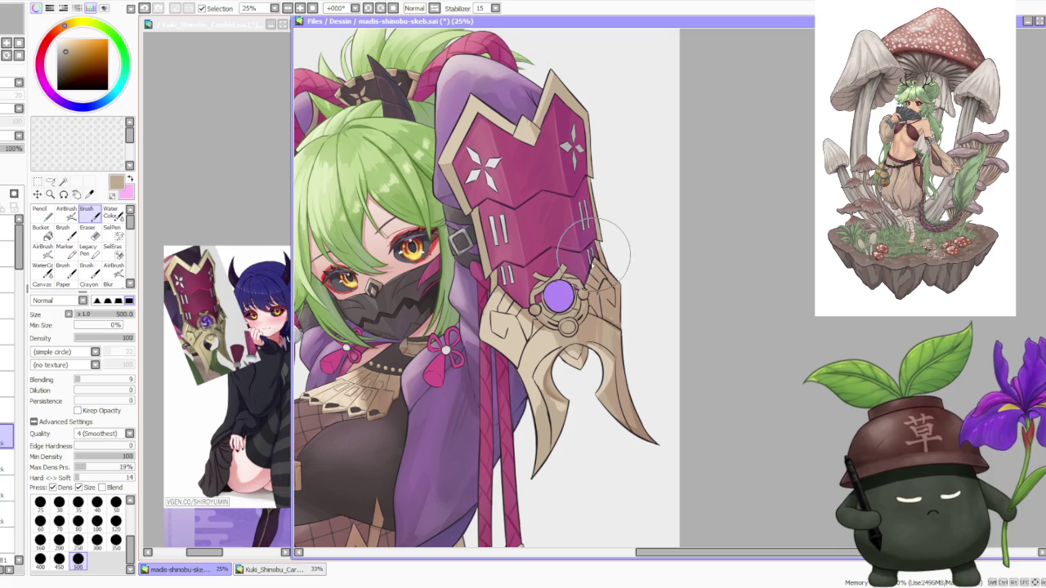
{"action": "left_click", "coordinate": [564, 278], "text": "alt"}
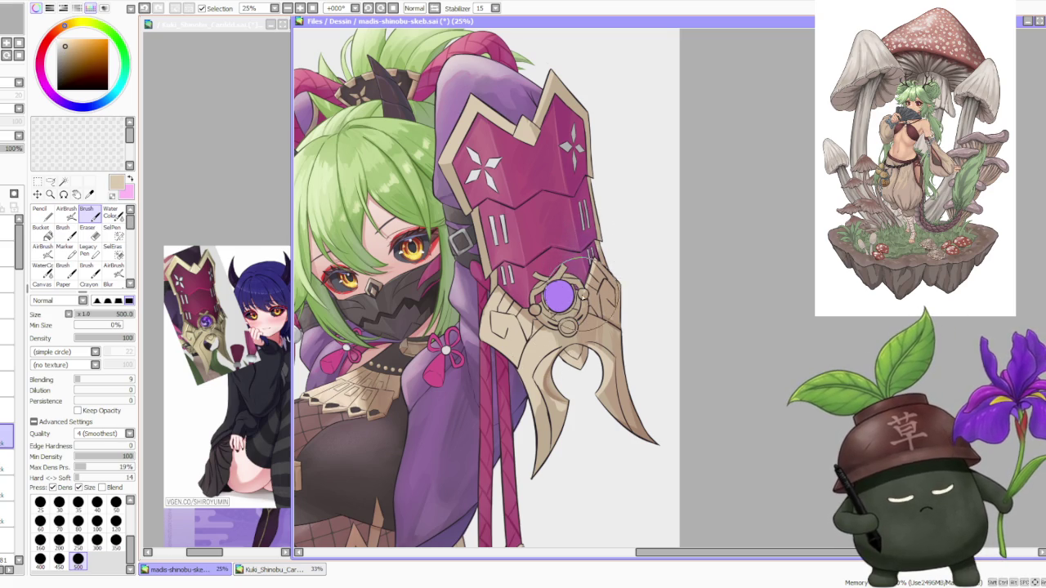
{"action": "left_click", "coordinate": [604, 294], "text": "alt"}
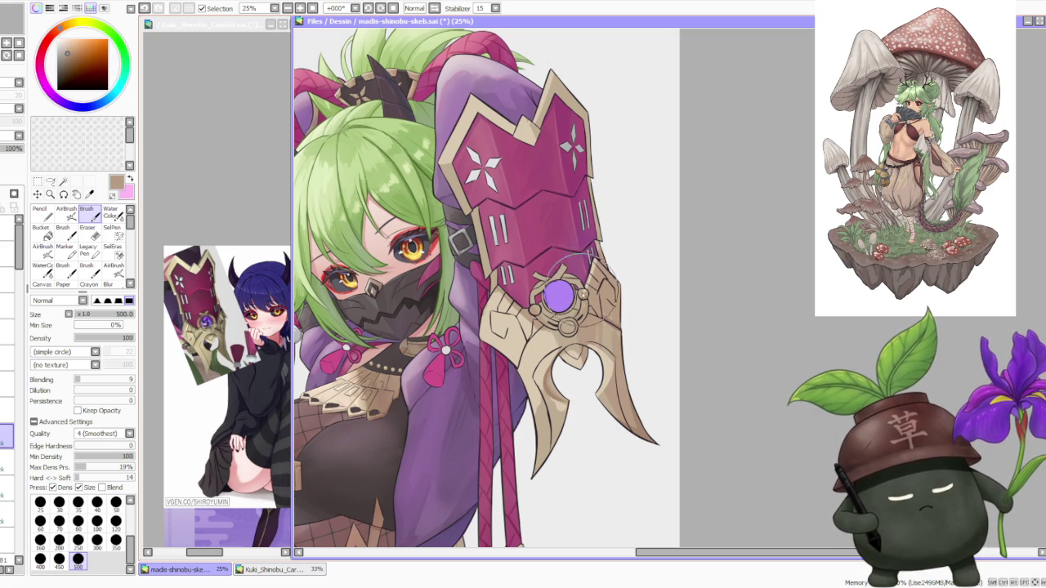
{"action": "left_click", "coordinate": [568, 361], "text": "alt"}
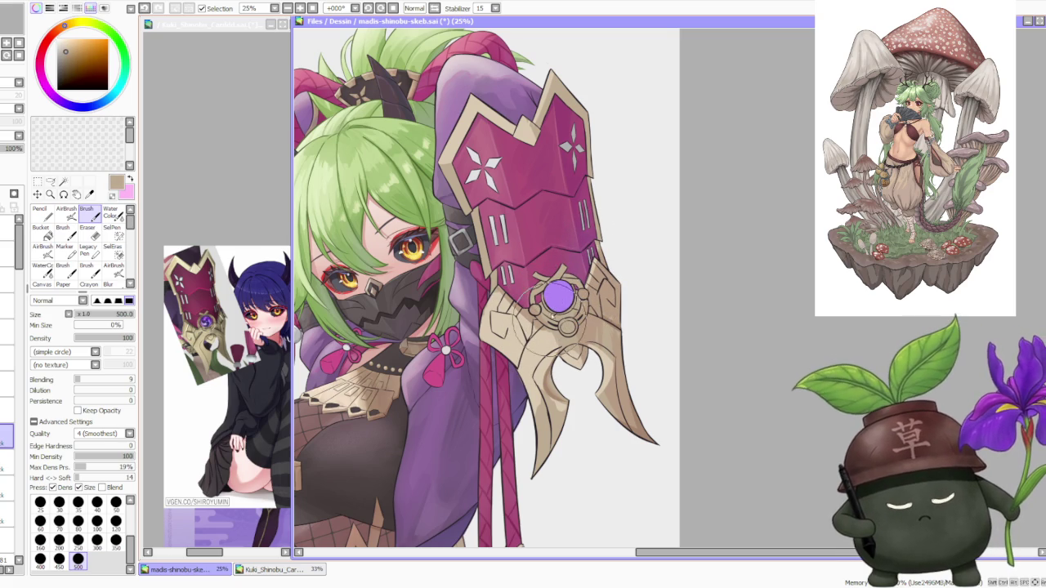
- Repaint shading on the lower gold blade, alternately sampling lighter beiges and darker tans
{"action": "left_click_drag", "start_coordinate": [564, 362], "coordinate": [535, 299]}
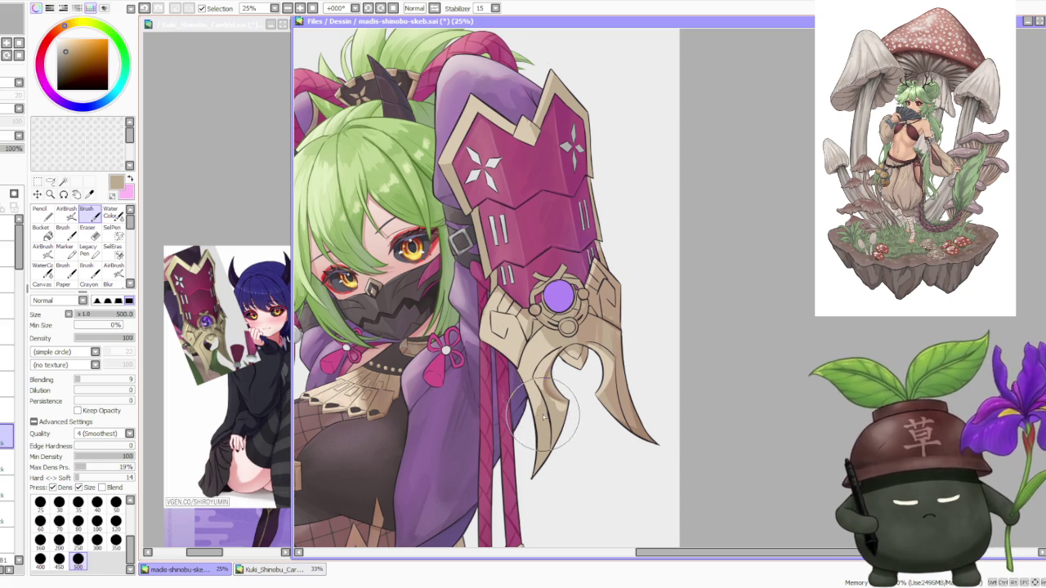
{"action": "left_click", "coordinate": [535, 368], "text": "alt"}
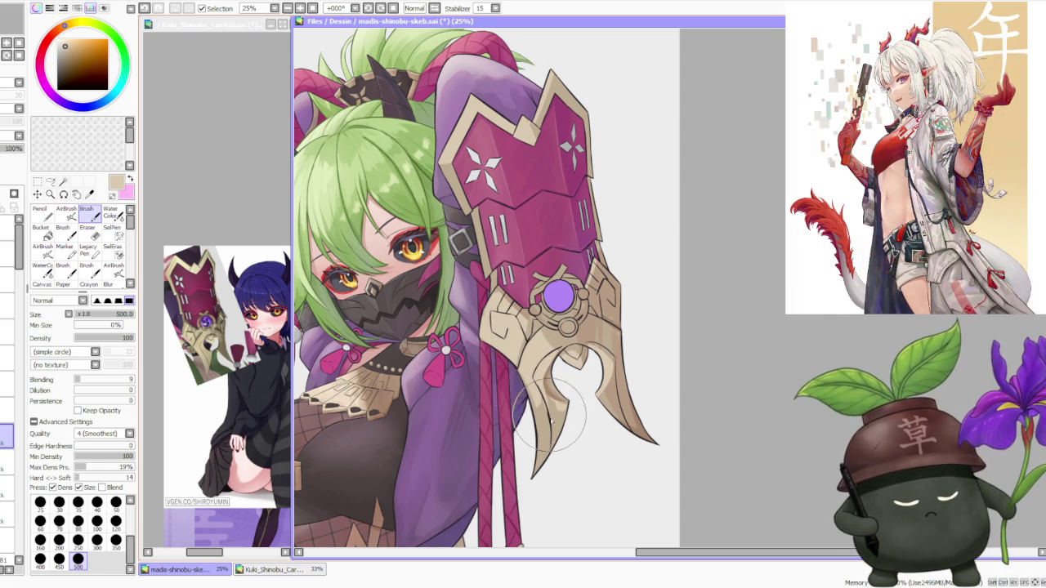
{"action": "left_click", "coordinate": [546, 390], "text": "alt"}
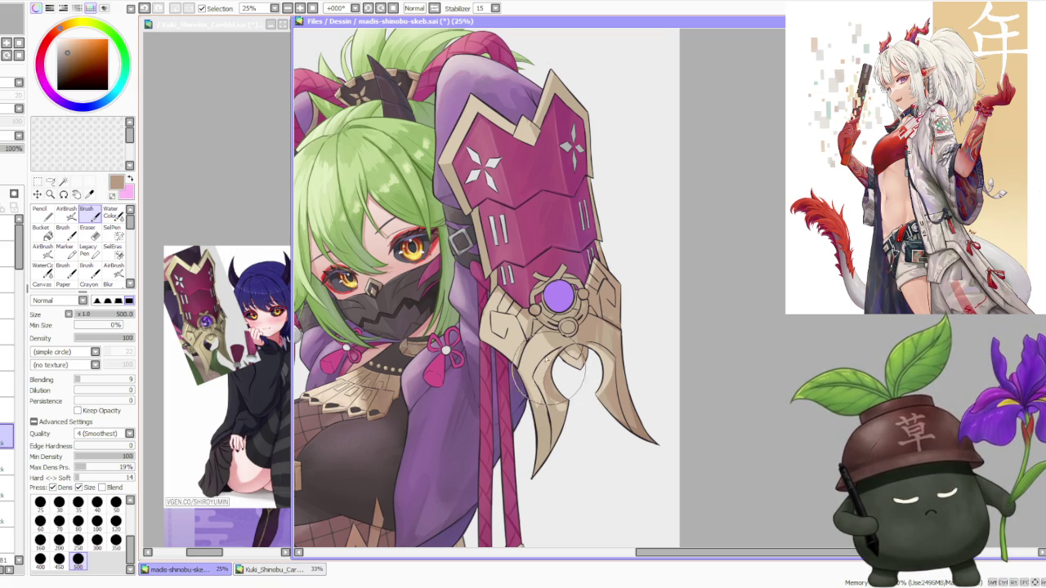
{"action": "left_click", "coordinate": [555, 402], "text": "alt"}
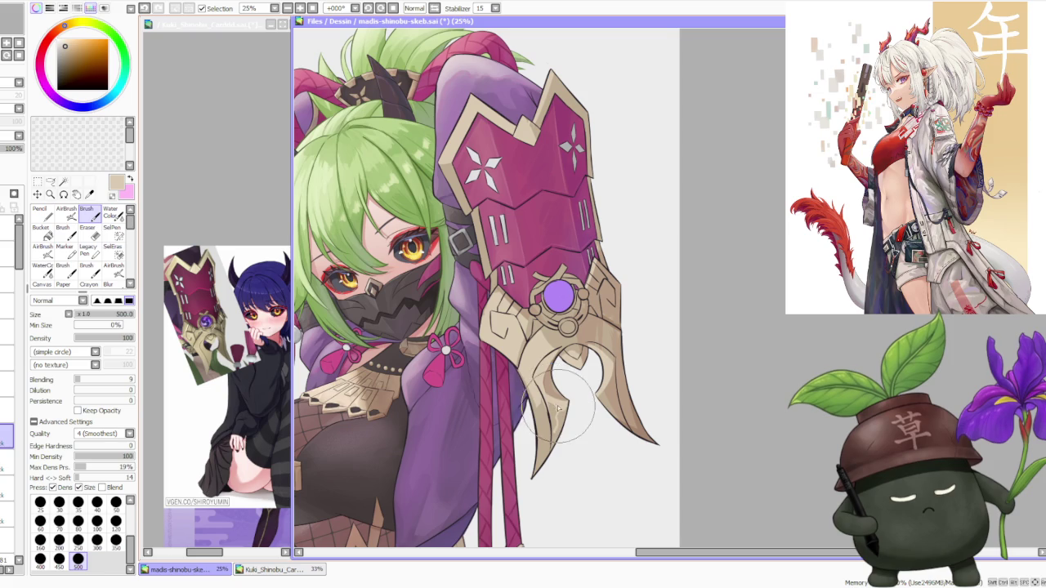
{"action": "left_click", "coordinate": [540, 405], "text": "alt"}
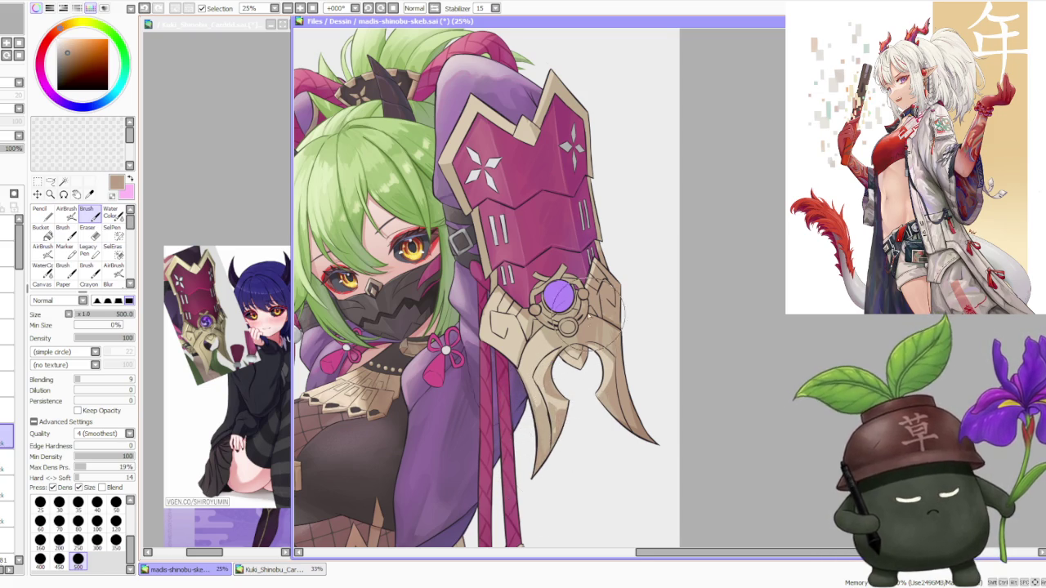
- Zoom out to review the full figure, select the AirBrush, then zoom back in and return to the Brush
{"action": "scroll", "coordinate": [592, 343], "scroll_direction": "down", "scroll_amount": 1}
{"action": "scroll", "coordinate": [613, 278], "scroll_direction": "down", "scroll_amount": 2}
{"action": "scroll", "coordinate": [619, 255], "scroll_direction": "up", "scroll_amount": 2}
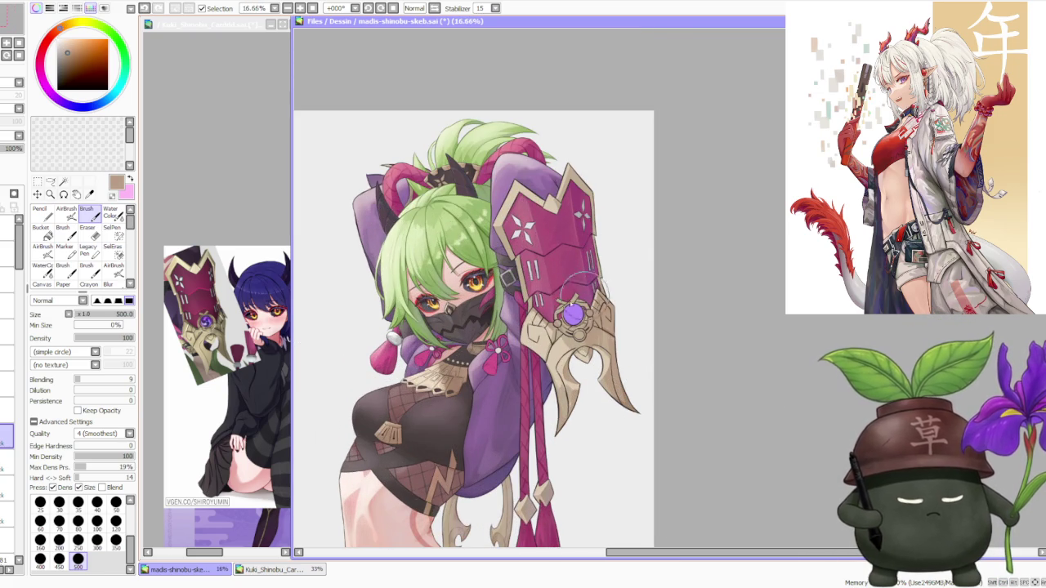
{"action": "left_click", "coordinate": [66, 212]}
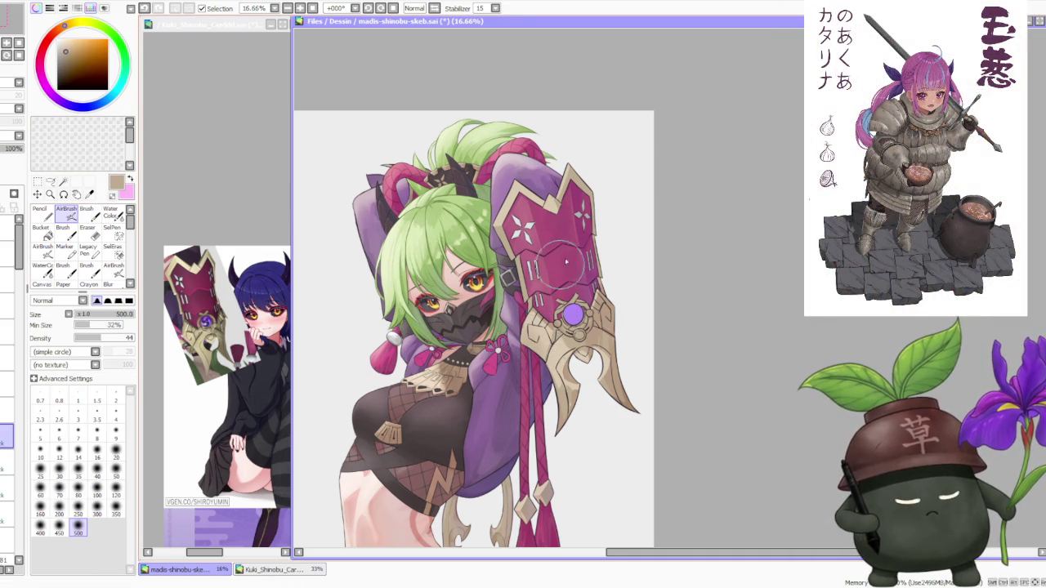
{"action": "scroll", "coordinate": [560, 282], "scroll_direction": "down", "scroll_amount": 1}
{"action": "scroll", "coordinate": [535, 318], "scroll_direction": "up", "scroll_amount": 1}
{"action": "scroll", "coordinate": [548, 286], "scroll_direction": "down", "scroll_amount": 1}
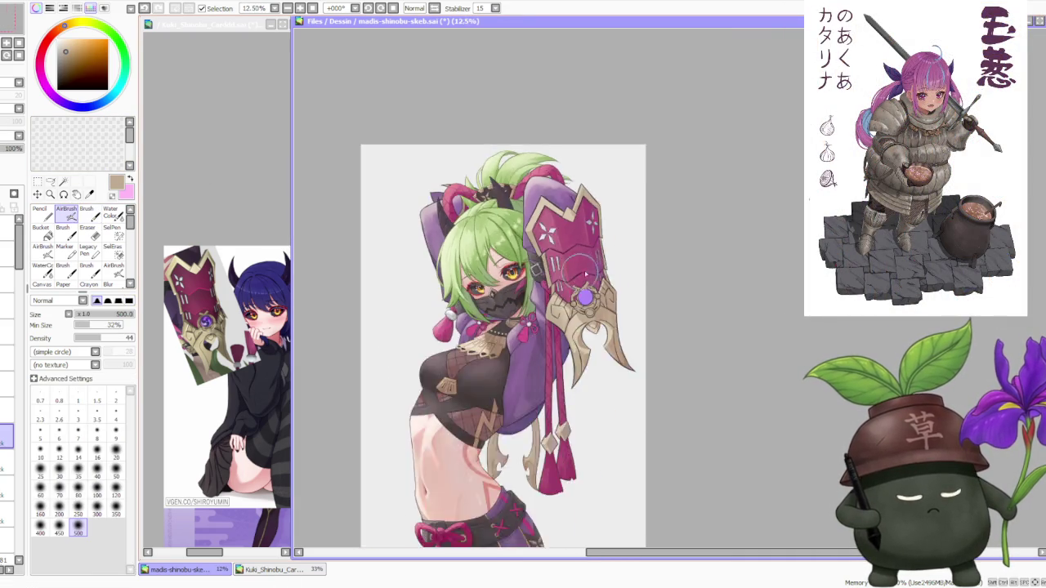
{"action": "scroll", "coordinate": [605, 282], "scroll_direction": "down", "scroll_amount": 1}
{"action": "scroll", "coordinate": [621, 286], "scroll_direction": "up", "scroll_amount": 1}
{"action": "scroll", "coordinate": [619, 286], "scroll_direction": "down", "scroll_amount": 1}
{"action": "scroll", "coordinate": [613, 282], "scroll_direction": "up", "scroll_amount": 1}
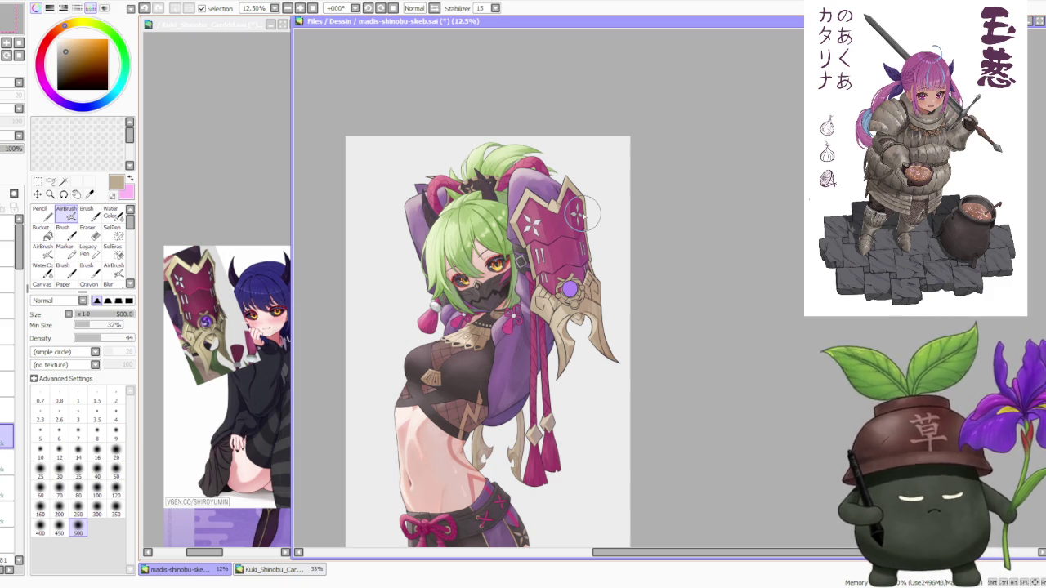
{"action": "scroll", "coordinate": [570, 289], "scroll_direction": "up", "scroll_amount": 1}
{"action": "scroll", "coordinate": [569, 291], "scroll_direction": "up", "scroll_amount": 1}
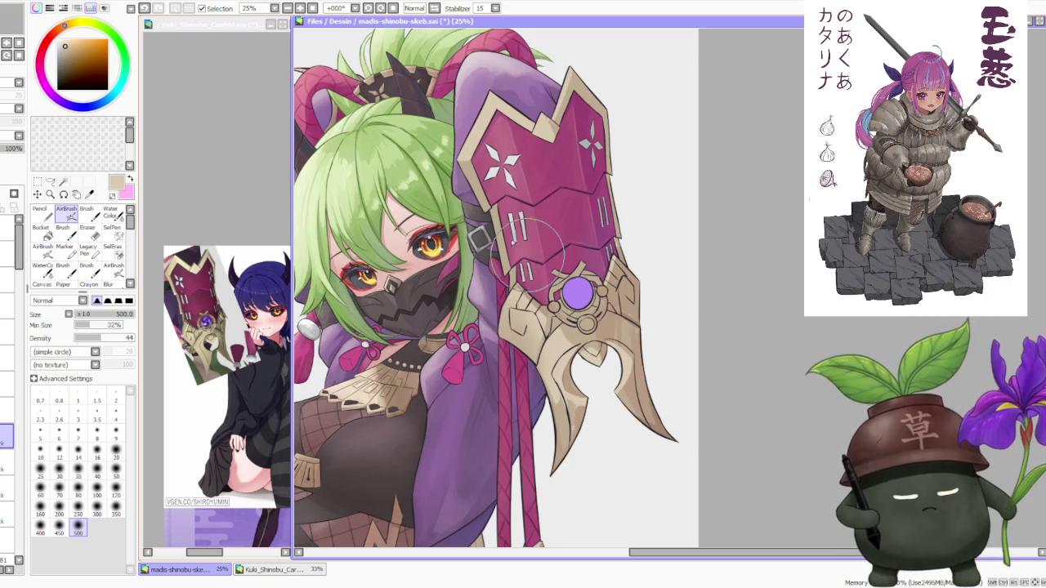
{"action": "key", "text": "b"}
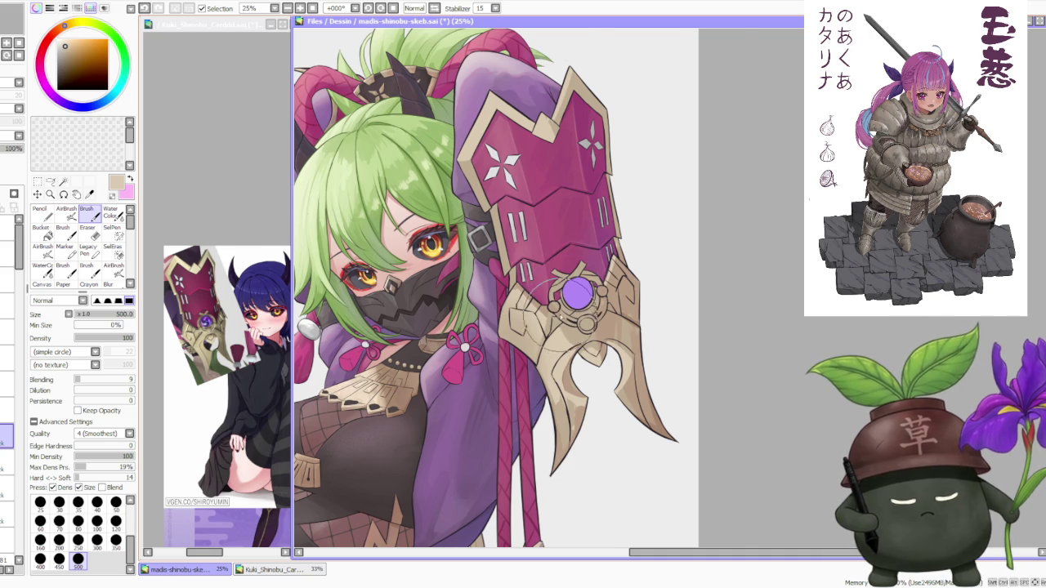
- Zoom in to 33.33% on the gauntlet
{"action": "scroll", "coordinate": [573, 291], "scroll_direction": "up", "scroll_amount": 1}
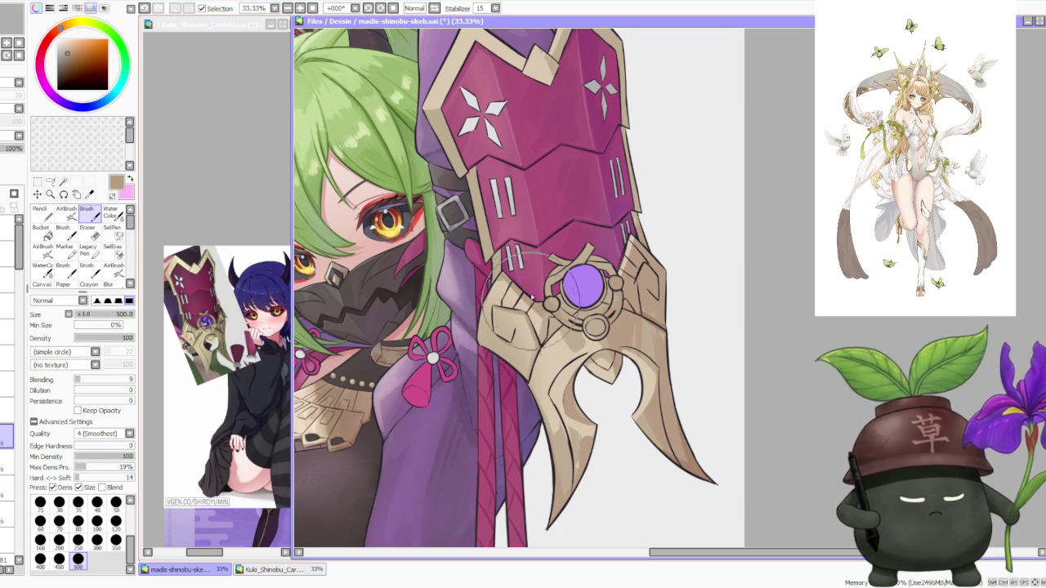
- Sample a light beige and a darker tan from the gauntlet
{"action": "left_click", "coordinate": [523, 322], "text": "alt"}
{"action": "scroll", "coordinate": [527, 311], "scroll_direction": "down", "scroll_amount": 1}
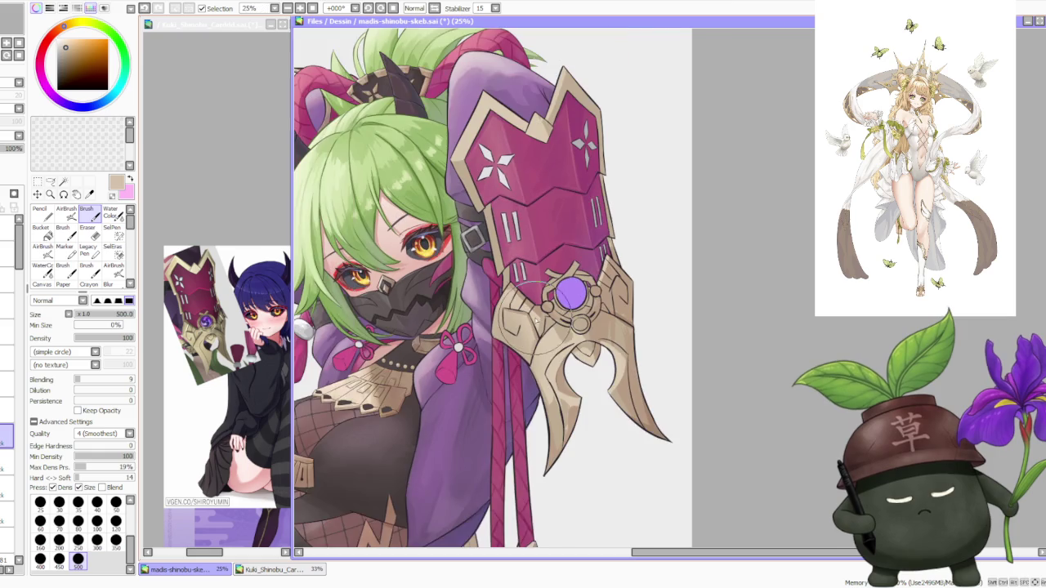
{"action": "scroll", "coordinate": [527, 323], "scroll_direction": "up", "scroll_amount": 1}
{"action": "left_click", "coordinate": [529, 330], "text": "alt"}
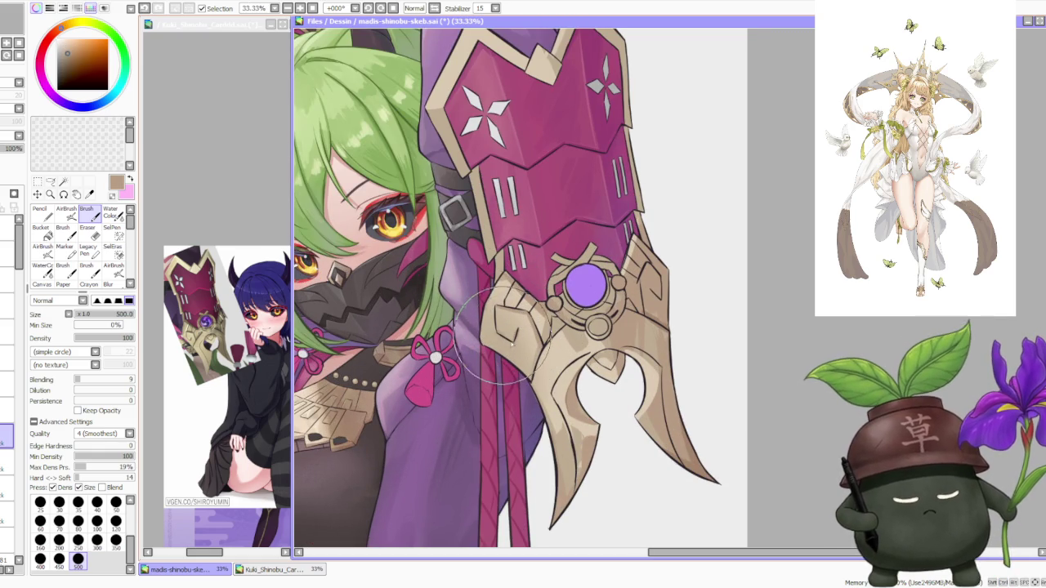
{"action": "key", "text": "ctrl"}
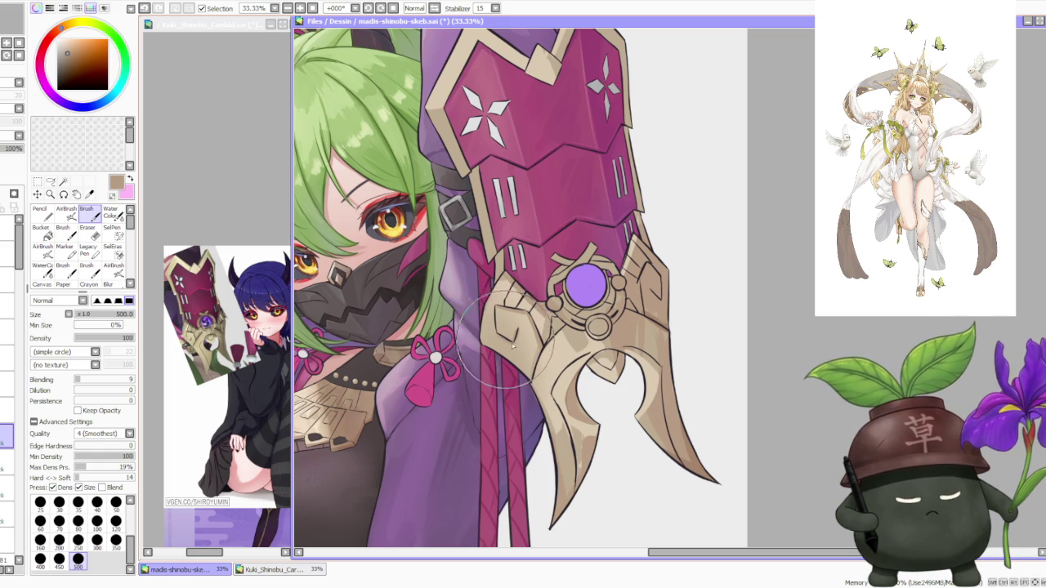
{"action": "scroll", "coordinate": [531, 238], "scroll_direction": "down", "scroll_amount": 2}
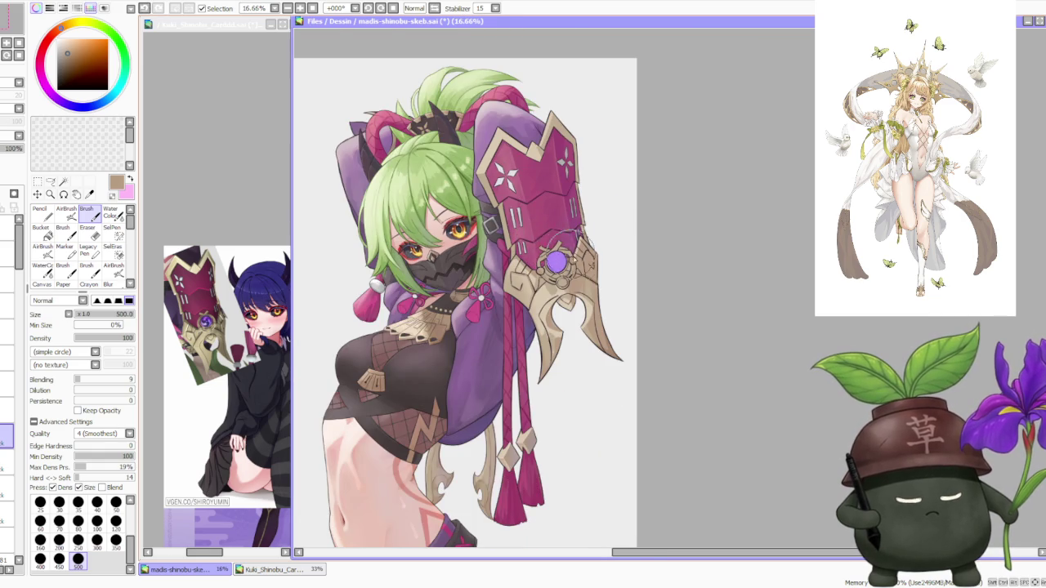
{"action": "scroll", "coordinate": [559, 241], "scroll_direction": "up", "scroll_amount": 2}
{"action": "scroll", "coordinate": [572, 237], "scroll_direction": "down", "scroll_amount": 1}
{"action": "scroll", "coordinate": [588, 234], "scroll_direction": "up", "scroll_amount": 1}
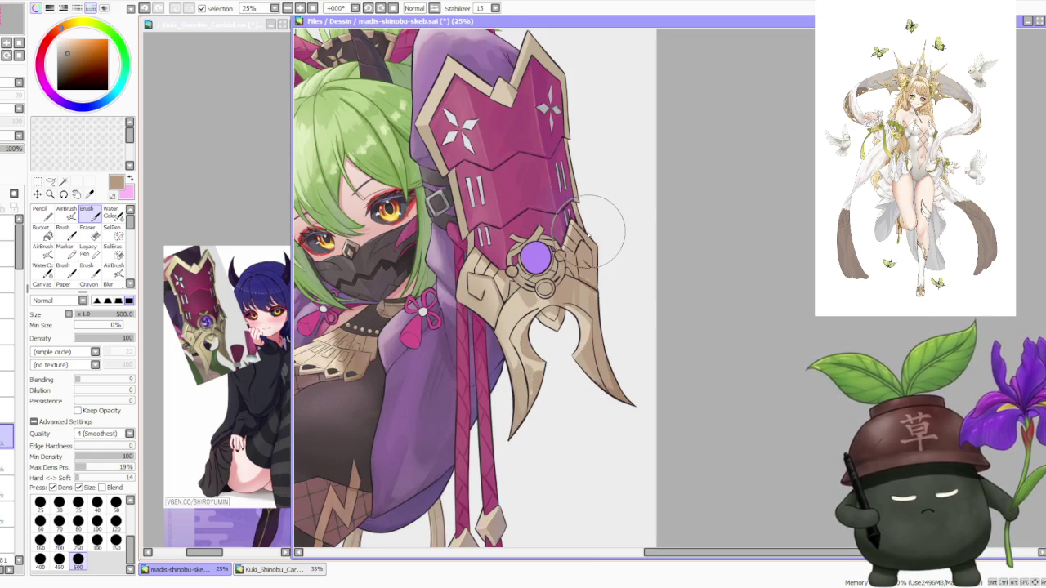
- Try several beige and gold tones from the ornament, settling on a darker brown
{"action": "left_click", "coordinate": [598, 299], "text": "alt"}
{"action": "scroll", "coordinate": [580, 237], "scroll_direction": "up", "scroll_amount": 1}
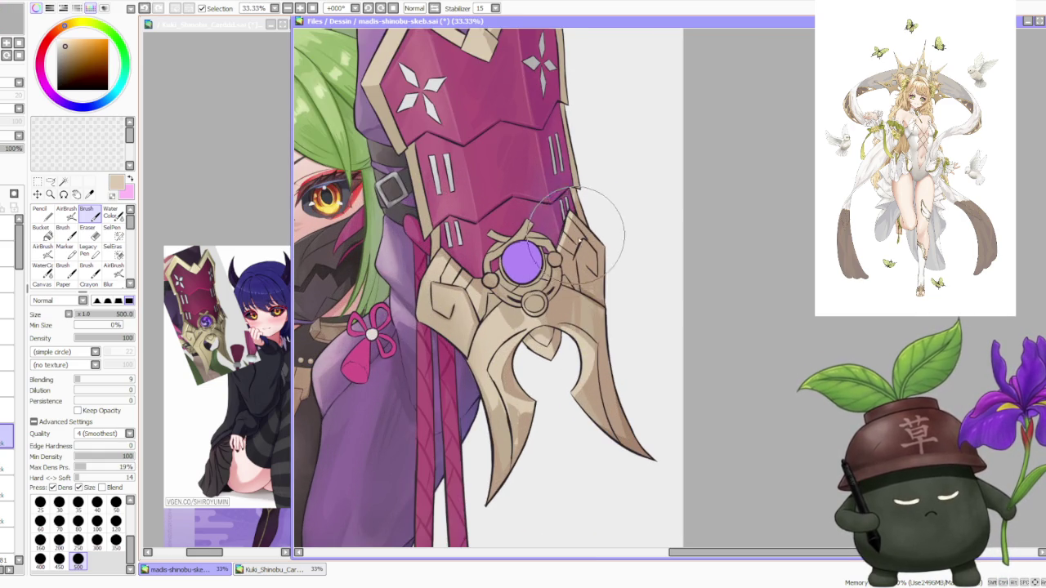
{"action": "left_click", "coordinate": [577, 267], "text": "alt"}
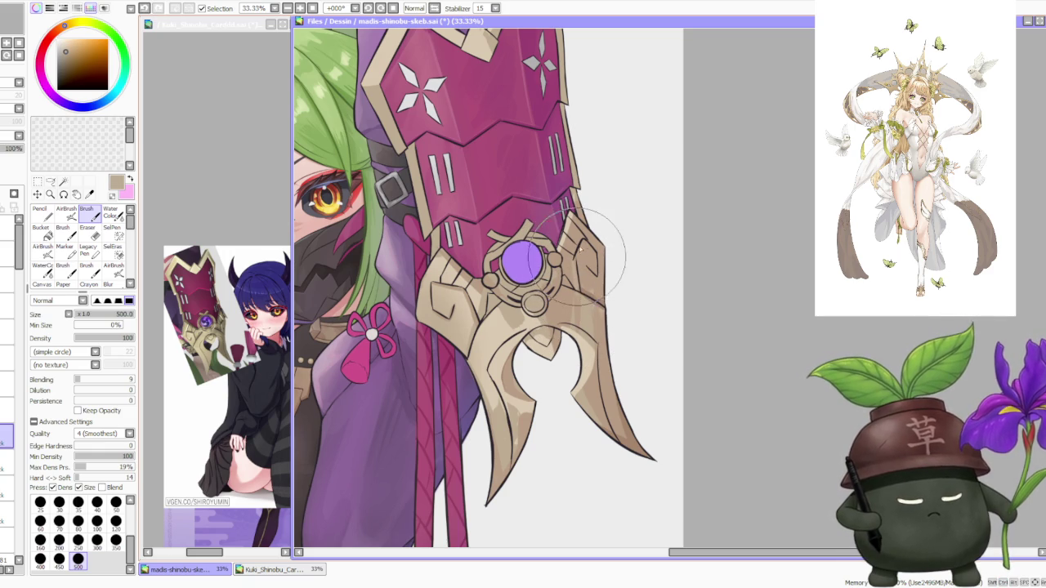
{"action": "left_click", "coordinate": [562, 304], "text": "alt"}
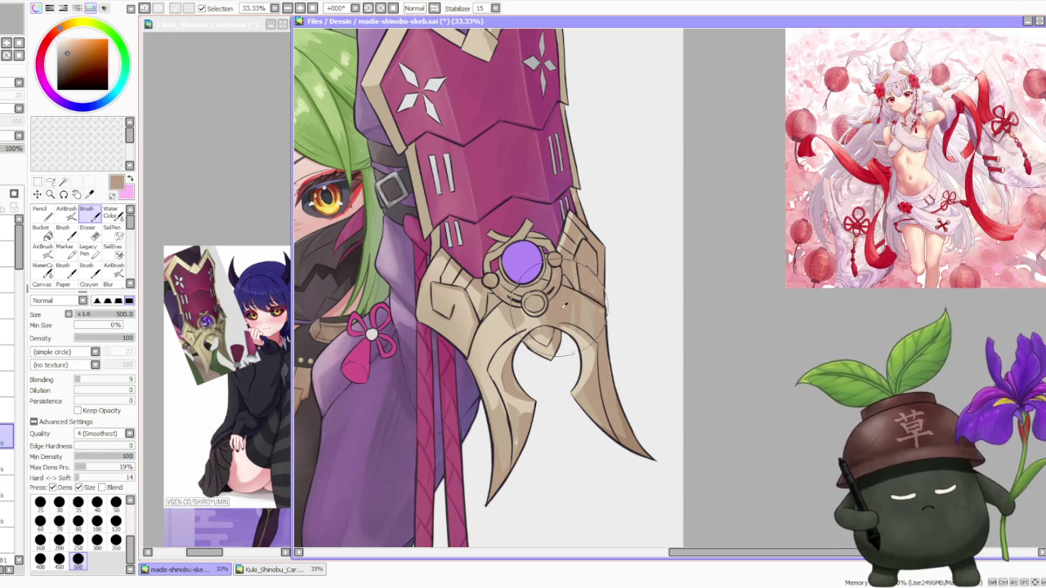
{"action": "scroll", "coordinate": [502, 376], "scroll_direction": "up", "scroll_amount": 1}
{"action": "scroll", "coordinate": [503, 376], "scroll_direction": "up", "scroll_amount": 1}
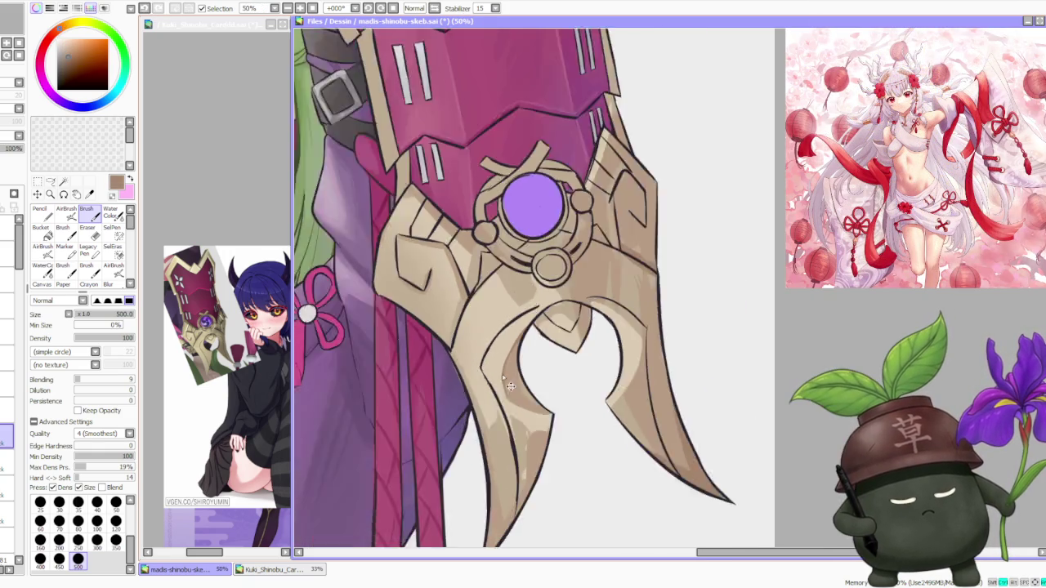
{"action": "scroll", "coordinate": [503, 376], "scroll_direction": "down", "scroll_amount": 2}
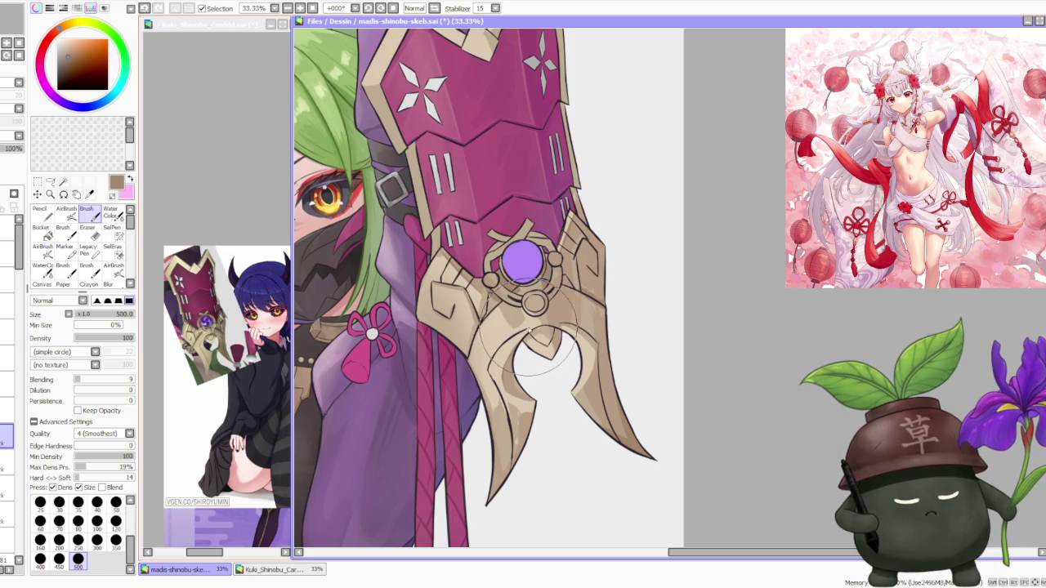
{"action": "left_click", "coordinate": [520, 290], "text": "alt"}
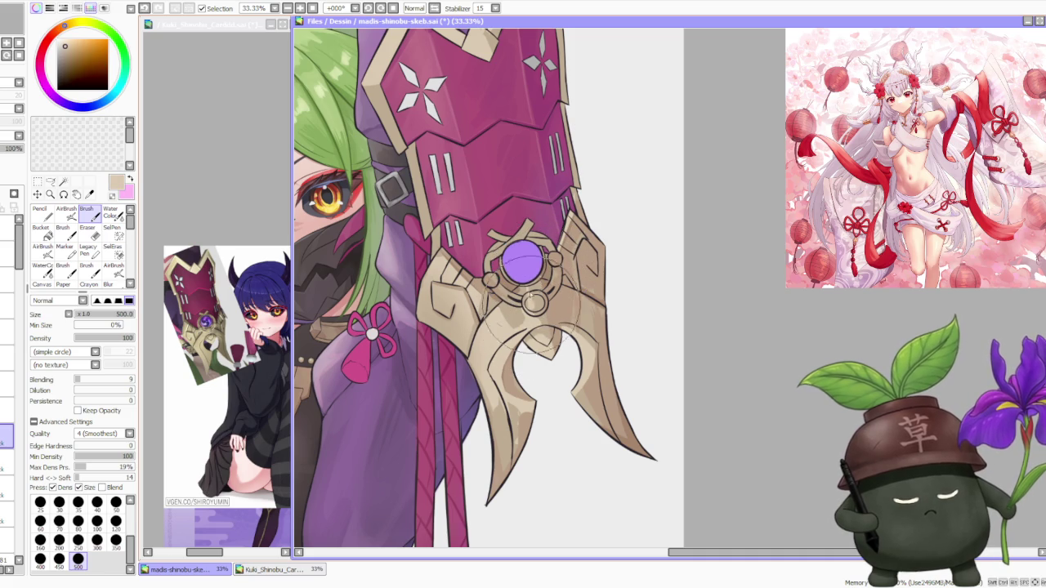
{"action": "left_click", "coordinate": [509, 286], "text": "alt"}
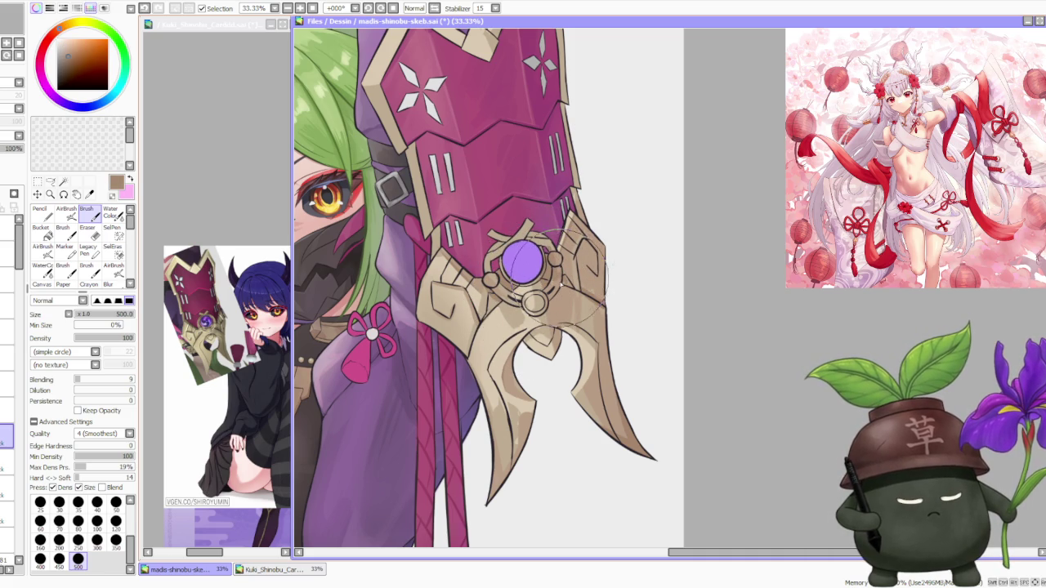
- Paint soft brown shading down the armour's right edge and its left tan part
{"action": "mouse_move", "coordinate": [603, 265]}
{"action": "left_mouse_down"}
{"action": "mouse_move", "coordinate": [609, 298]}
{"action": "mouse_move", "coordinate": [603, 269]}
{"action": "left_mouse_up"}
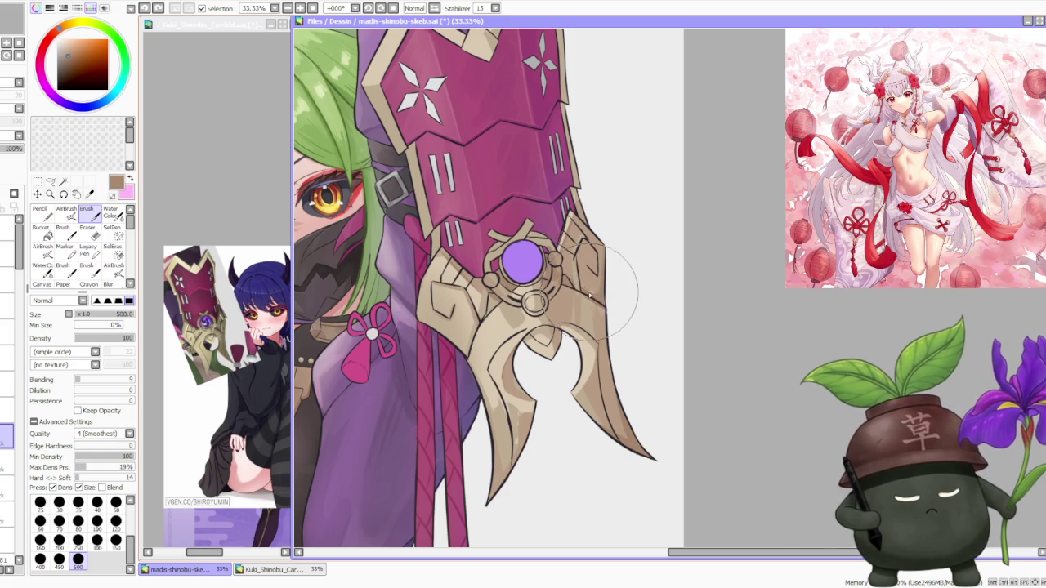
{"action": "mouse_move", "coordinate": [612, 252]}
{"action": "left_mouse_down"}
{"action": "mouse_move", "coordinate": [491, 382]}
{"action": "mouse_move", "coordinate": [504, 361]}
{"action": "left_mouse_up"}
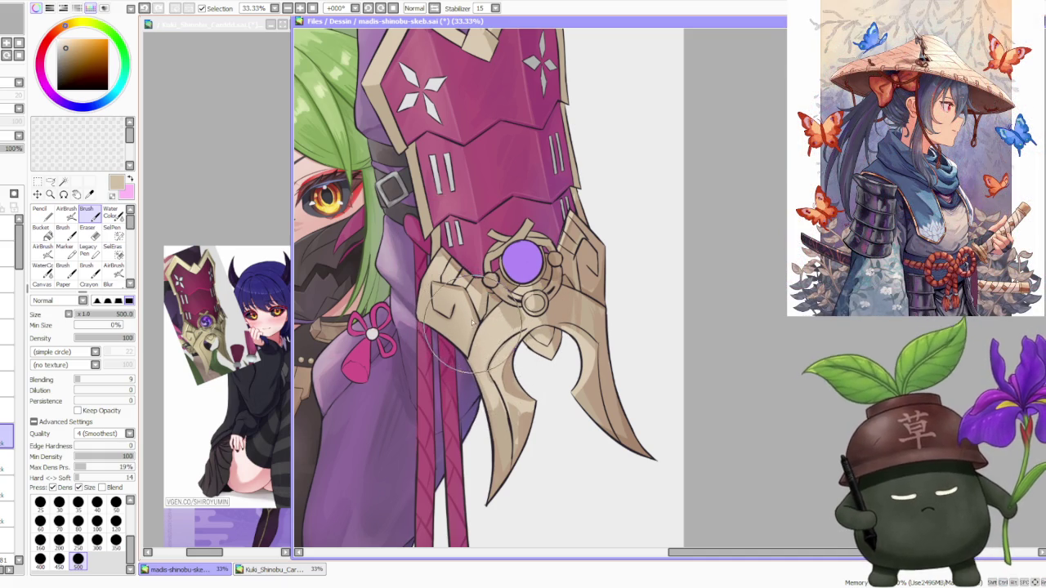
{"action": "left_click_drag", "start_coordinate": [445, 245], "coordinate": [472, 321]}
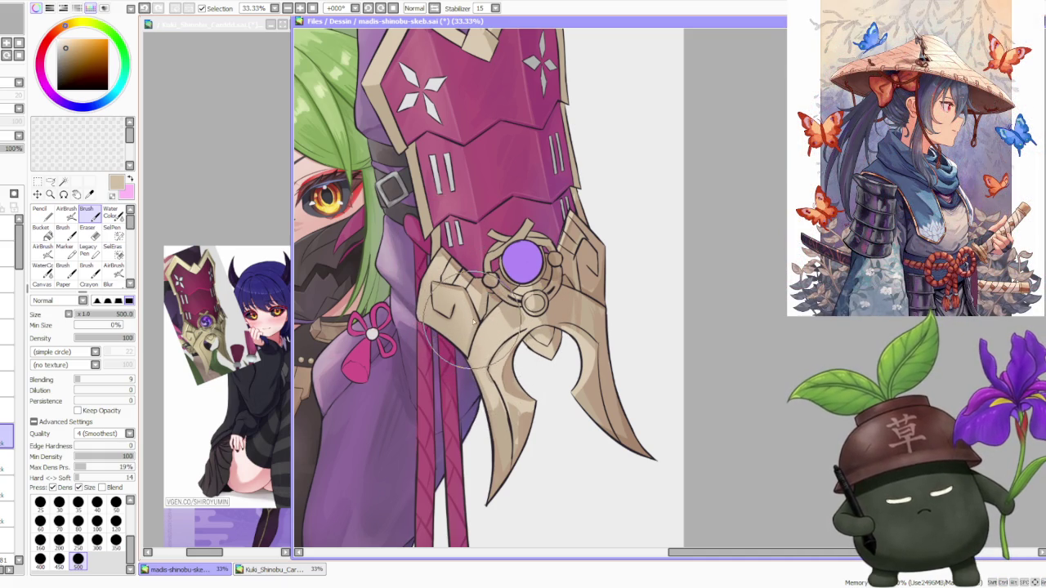
- Resample a darker tan and the light beige from the armour
{"action": "left_click", "coordinate": [480, 315], "text": "alt"}
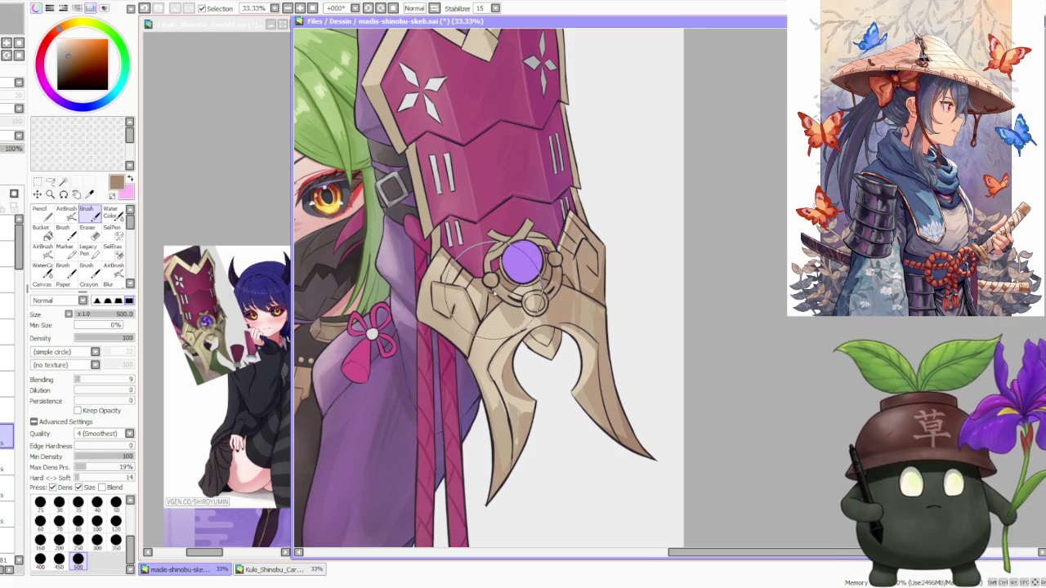
{"action": "scroll", "coordinate": [494, 293], "scroll_direction": "right", "scroll_amount": 1}
{"action": "scroll", "coordinate": [541, 287], "scroll_direction": "right", "scroll_amount": 1}
{"action": "left_click", "coordinate": [489, 301], "text": "alt"}
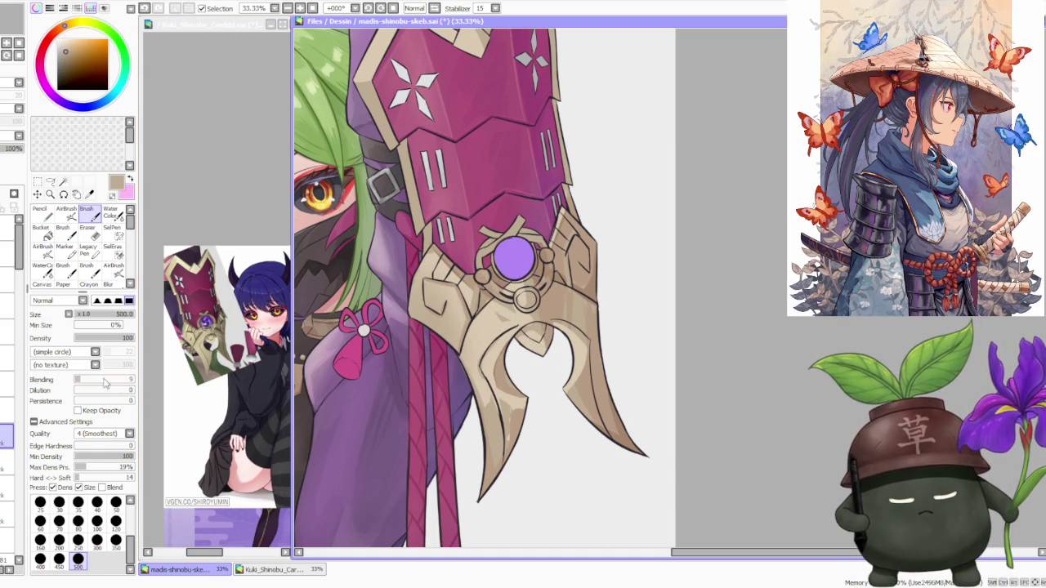
- Undo the stray grey patch over the mask, add faint tan shading and sample a darker brown
{"action": "key", "text": "ctrl+z"}
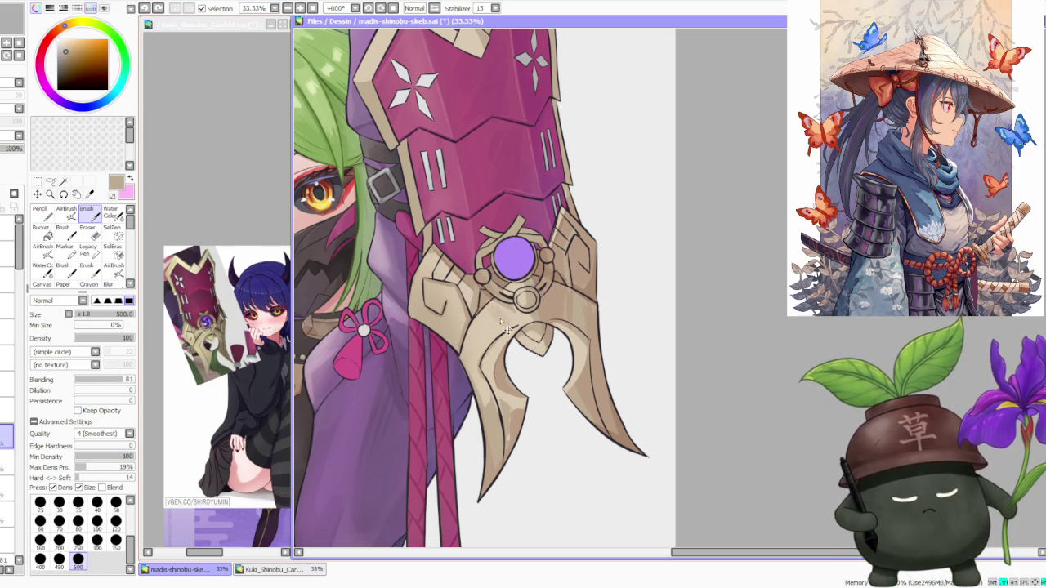
{"action": "left_click_drag", "start_coordinate": [497, 325], "coordinate": [494, 330]}
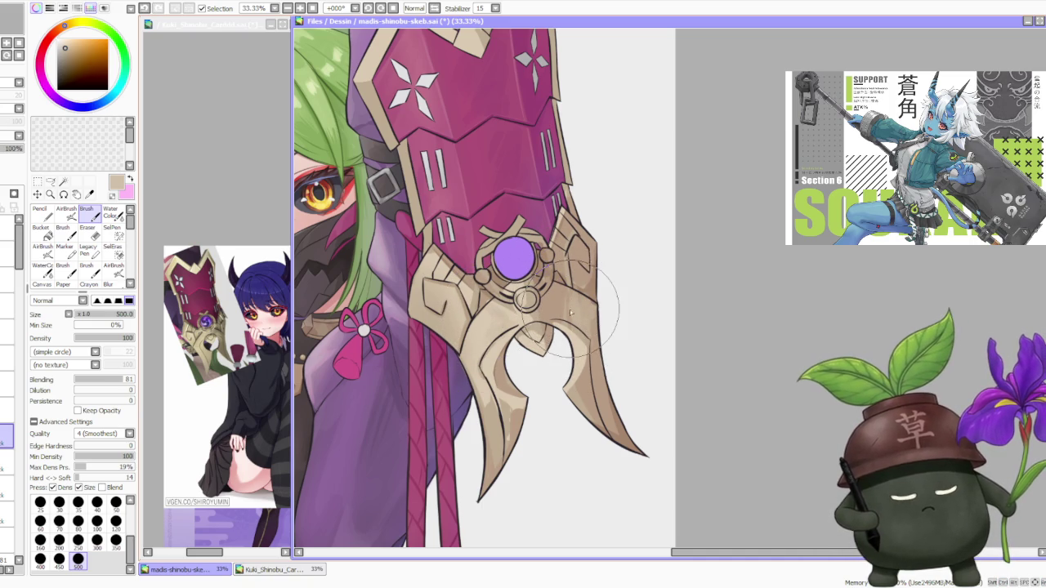
{"action": "left_click", "coordinate": [572, 312], "text": "alt"}
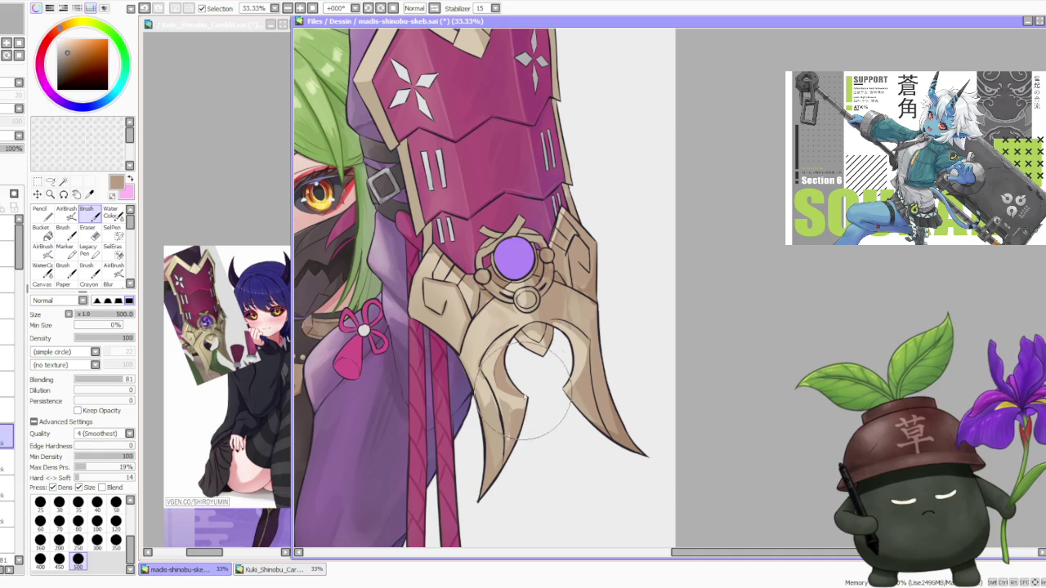
{"action": "left_click", "coordinate": [568, 364], "text": "alt"}
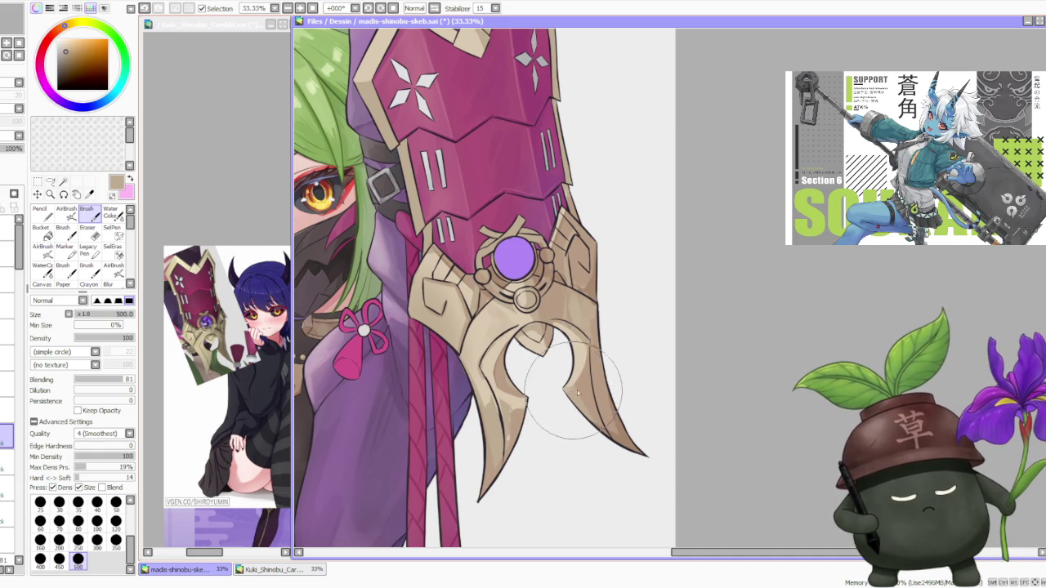
- Shade the edges of the middle armour prong with the darker brown
{"action": "mouse_move", "coordinate": [544, 401]}
{"action": "left_mouse_down"}
{"action": "mouse_move", "coordinate": [507, 415]}
{"action": "mouse_move", "coordinate": [509, 406]}
{"action": "mouse_move", "coordinate": [504, 449]}
{"action": "mouse_move", "coordinate": [529, 398]}
{"action": "mouse_move", "coordinate": [525, 420]}
{"action": "mouse_move", "coordinate": [515, 409]}
{"action": "left_mouse_up"}
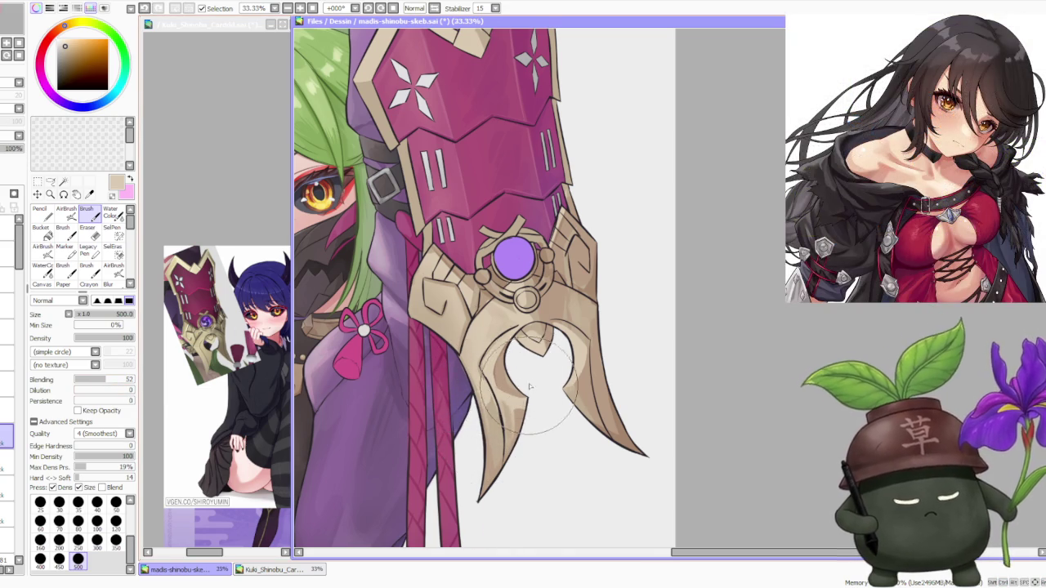
{"action": "scroll", "coordinate": [531, 375], "scroll_direction": "down", "scroll_amount": 2}
{"action": "scroll", "coordinate": [564, 368], "scroll_direction": "up", "scroll_amount": 1}
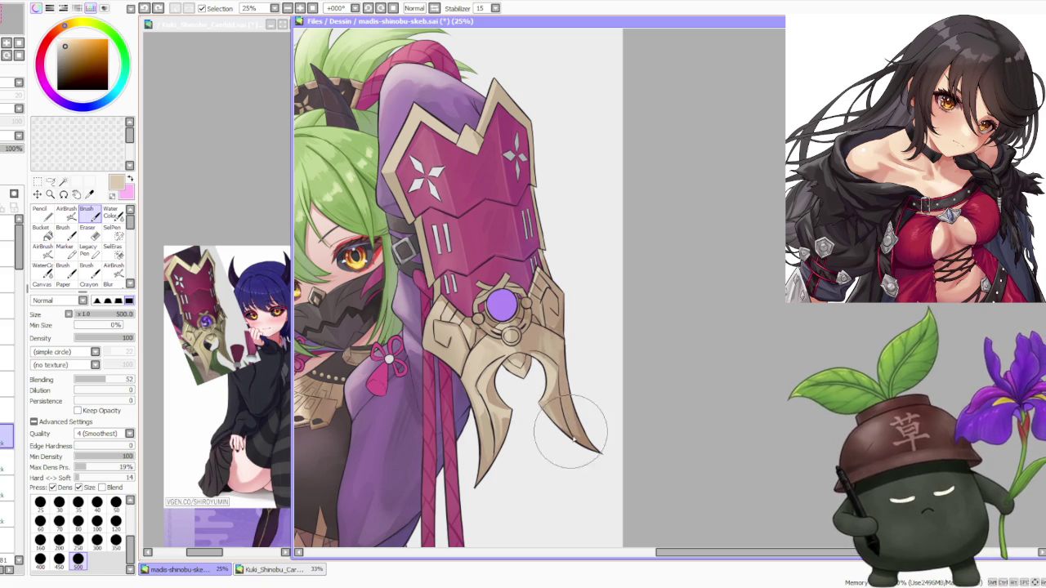
- Undo the last prong stroke and sample tan-brown, pale gold and brownish beige from the armour
{"action": "key", "text": "ctrl+z"}
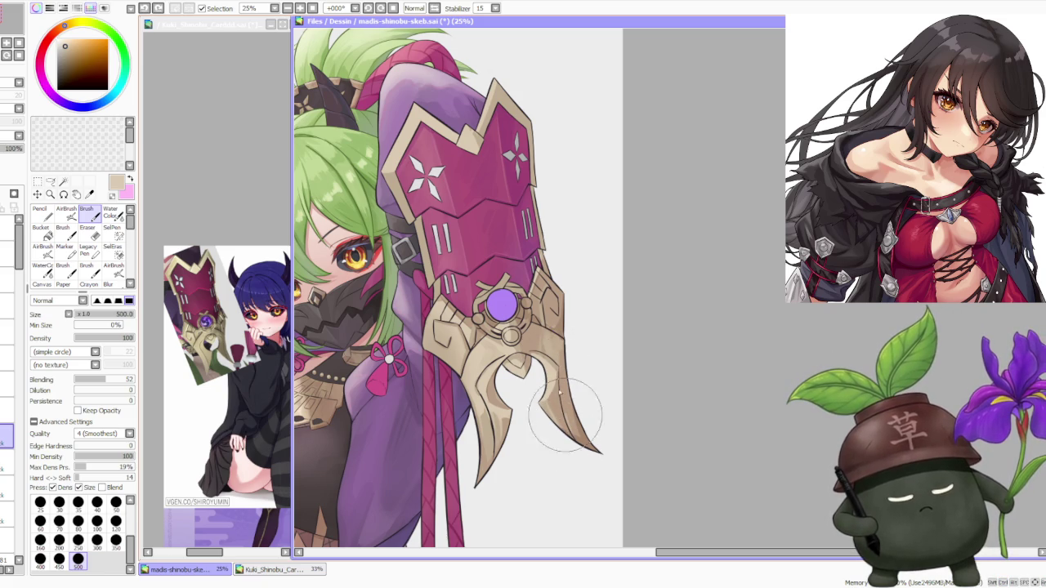
{"action": "left_click", "coordinate": [535, 343], "text": "alt"}
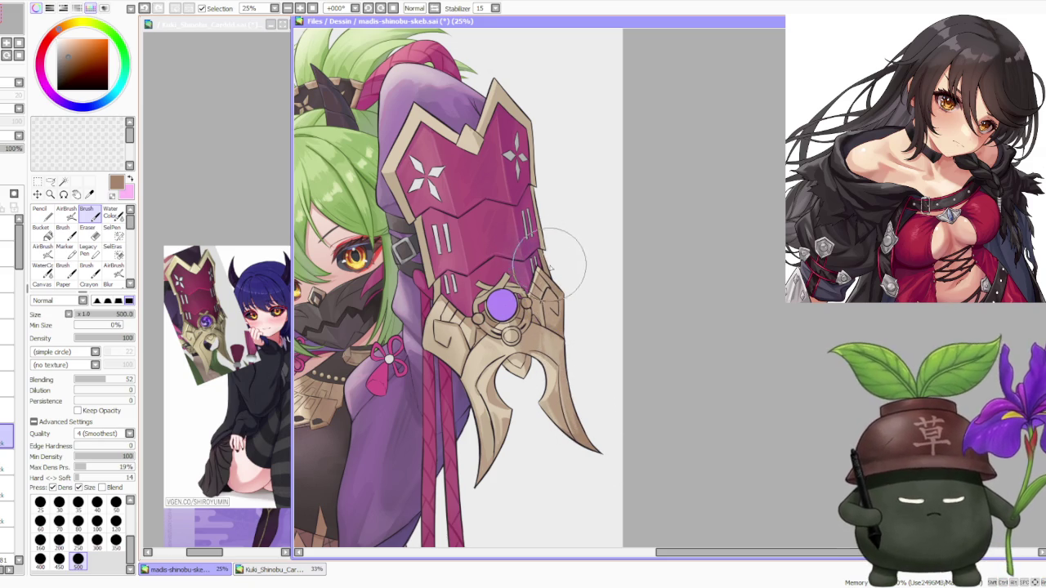
{"action": "left_click", "coordinate": [437, 304], "text": "alt"}
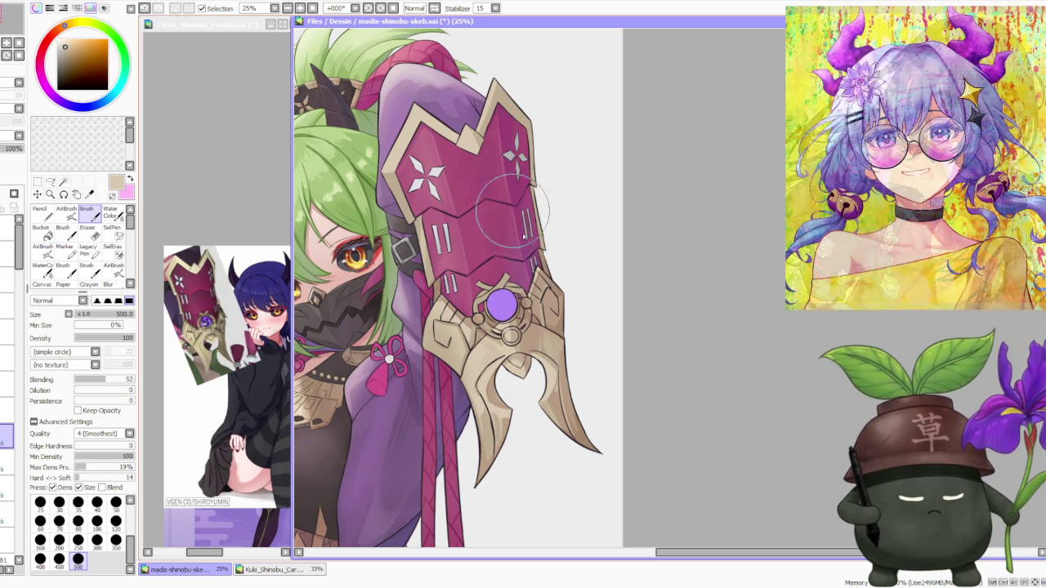
{"action": "left_click", "coordinate": [547, 254], "text": "alt"}
{"action": "left_click", "coordinate": [552, 250], "text": "alt"}
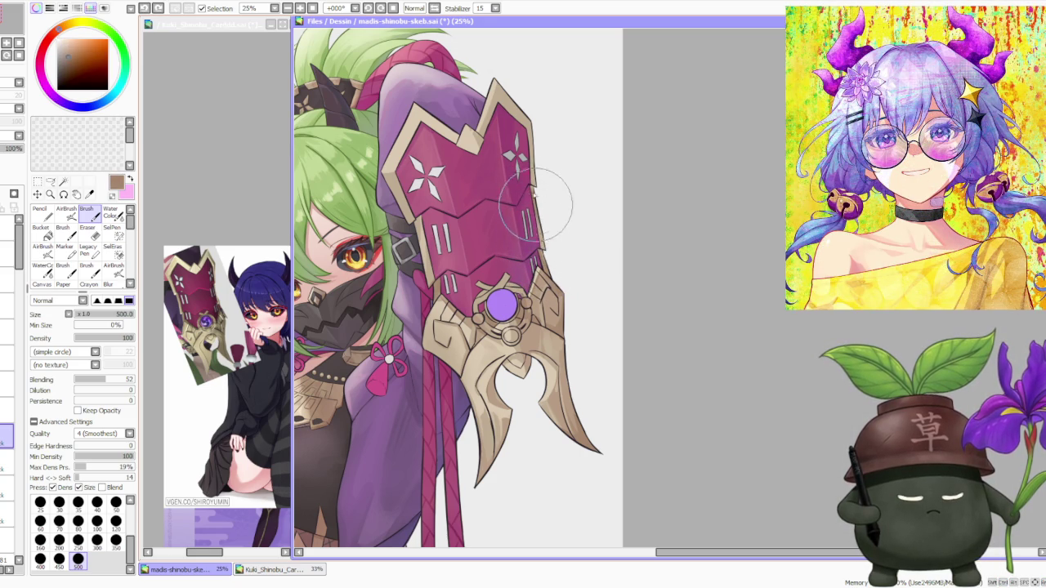
- Sample the dark purple outline, a tan beige and a darker brown at the armour's top edge
{"action": "left_click", "coordinate": [531, 123], "text": "alt"}
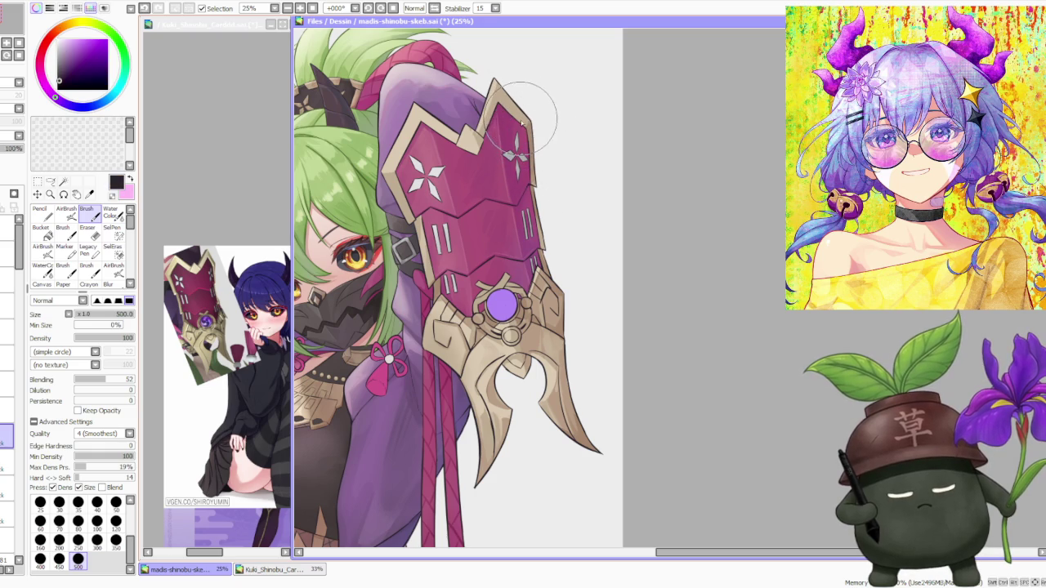
{"action": "left_click", "coordinate": [527, 122], "text": "alt"}
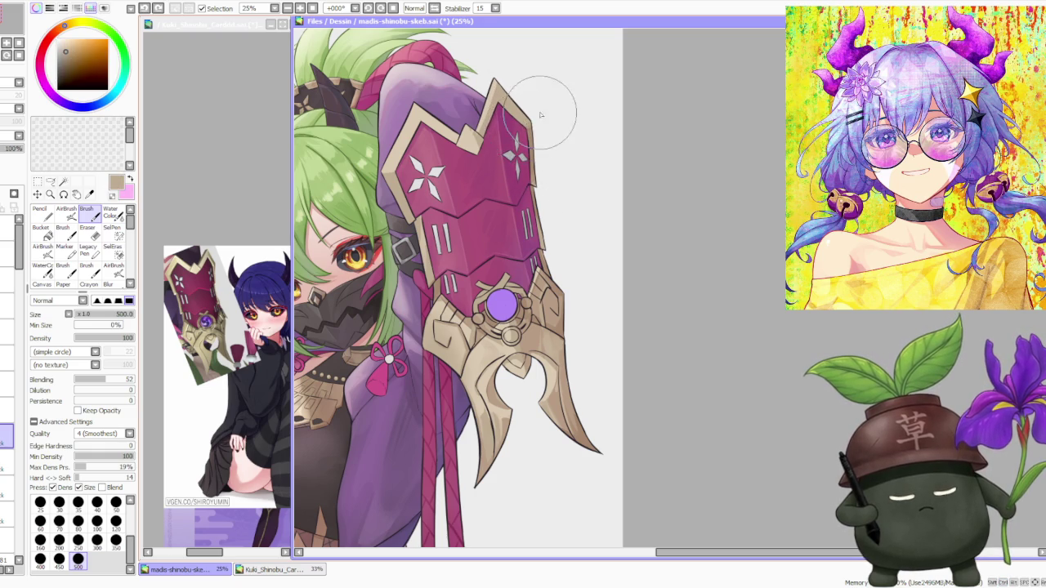
{"action": "scroll", "coordinate": [519, 100], "scroll_direction": "down", "scroll_amount": 1}
{"action": "scroll", "coordinate": [523, 102], "scroll_direction": "up", "scroll_amount": 1}
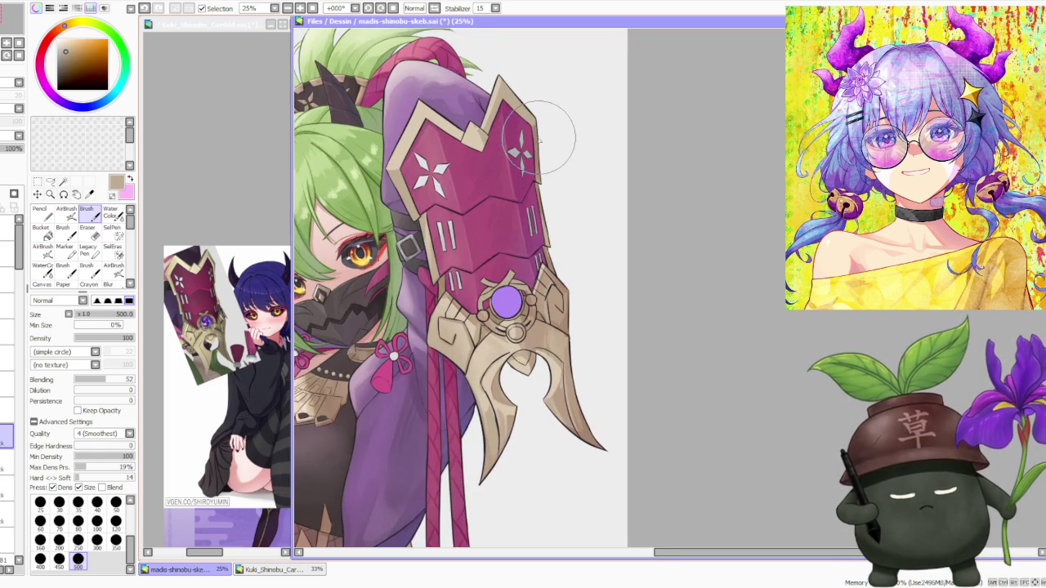
{"action": "left_click", "coordinate": [531, 119], "text": "alt"}
{"action": "scroll", "coordinate": [527, 122], "scroll_direction": "down", "scroll_amount": 1}
{"action": "scroll", "coordinate": [513, 147], "scroll_direction": "down", "scroll_amount": 1}
{"action": "scroll", "coordinate": [509, 114], "scroll_direction": "up", "scroll_amount": 2}
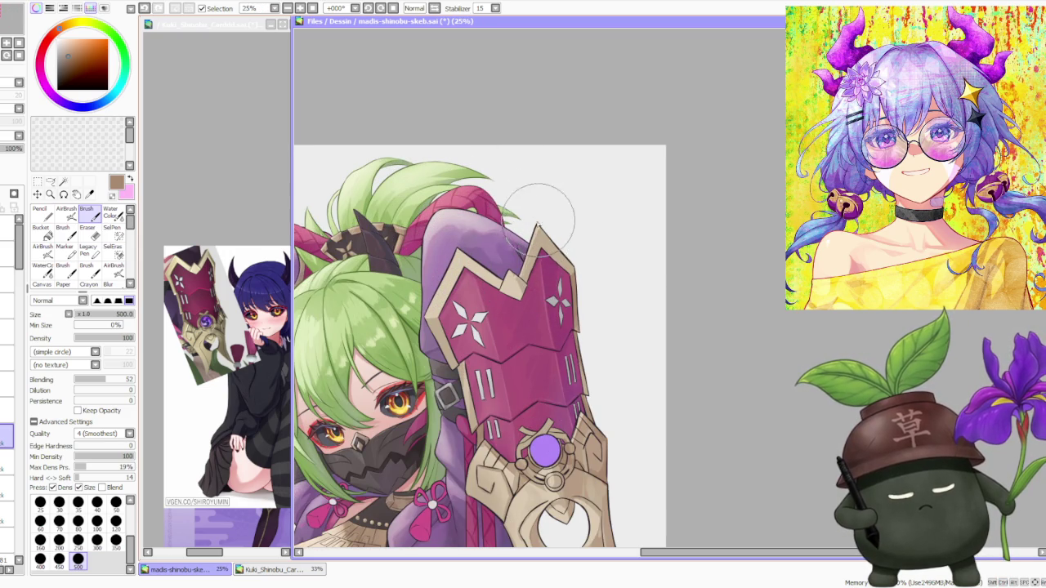
- Sample a light tan from the armour edge and a dark brown from the artwork
{"action": "left_click", "coordinate": [533, 256], "text": "alt"}
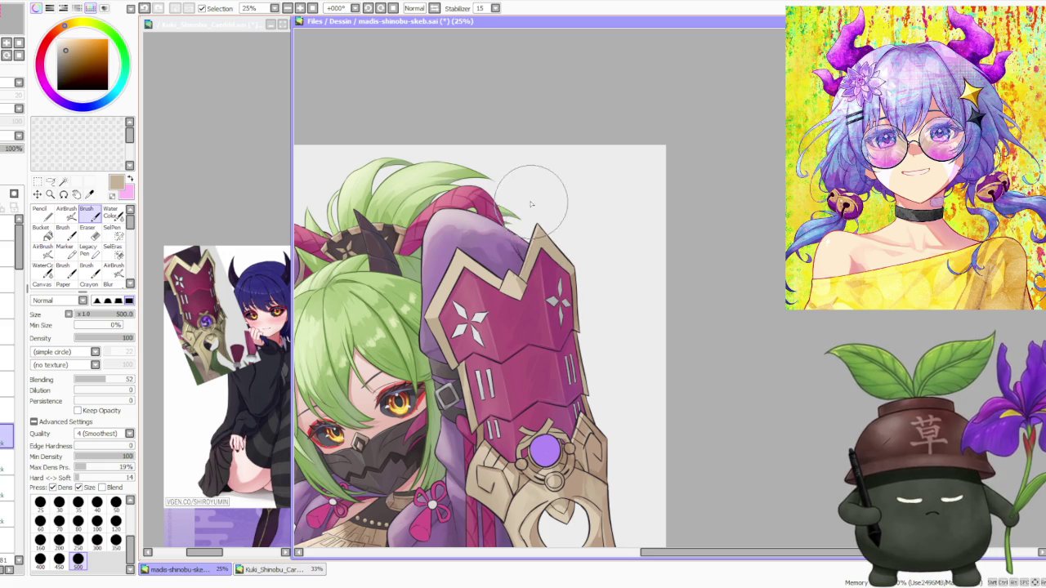
{"action": "scroll", "coordinate": [531, 205], "scroll_direction": "down", "scroll_amount": 1}
{"action": "scroll", "coordinate": [491, 249], "scroll_direction": "up", "scroll_amount": 2}
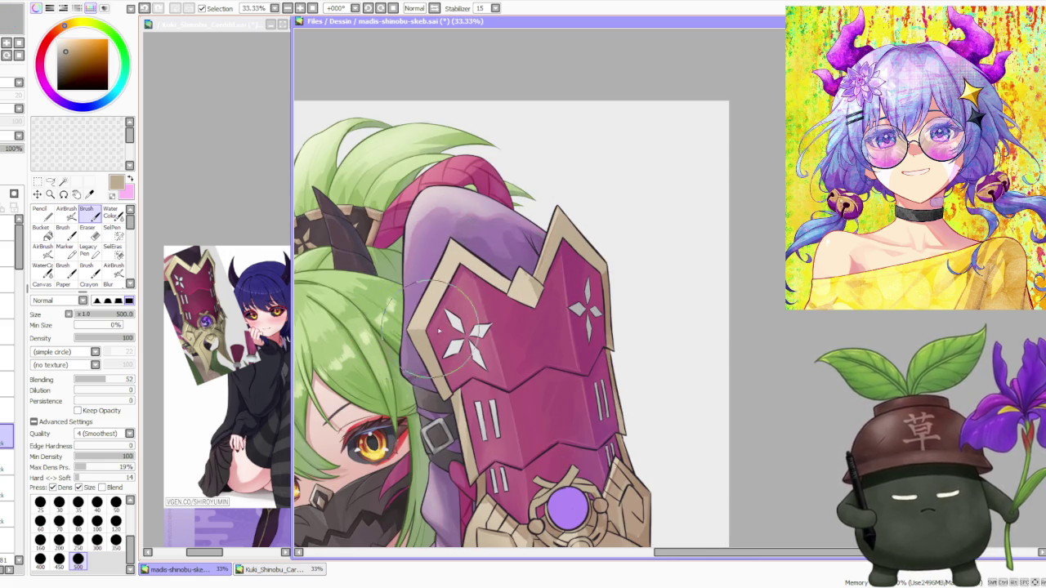
{"action": "scroll", "coordinate": [425, 319], "scroll_direction": "down", "scroll_amount": 1}
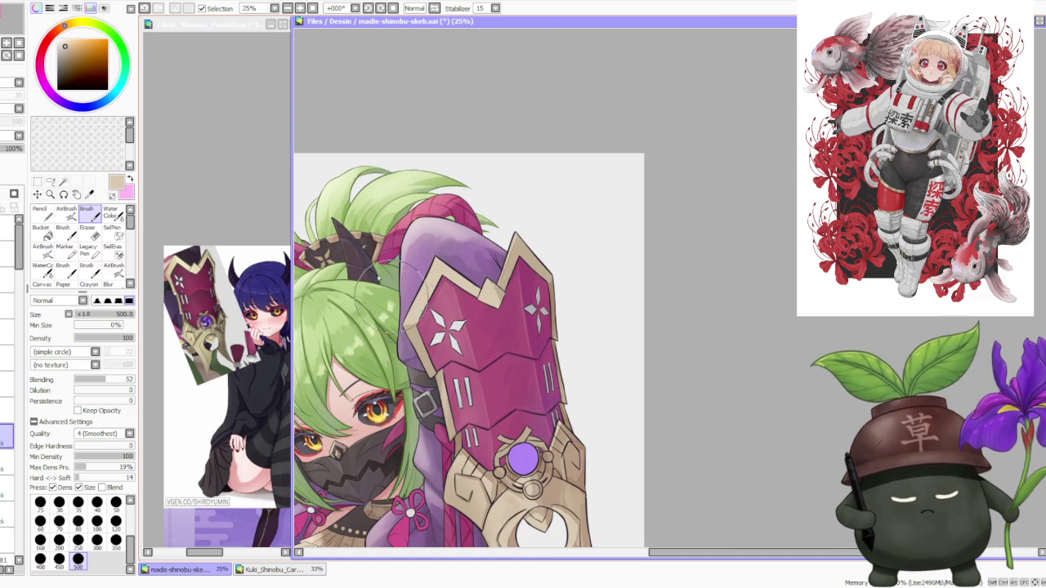
{"action": "scroll", "coordinate": [415, 330], "scroll_direction": "up", "scroll_amount": 1}
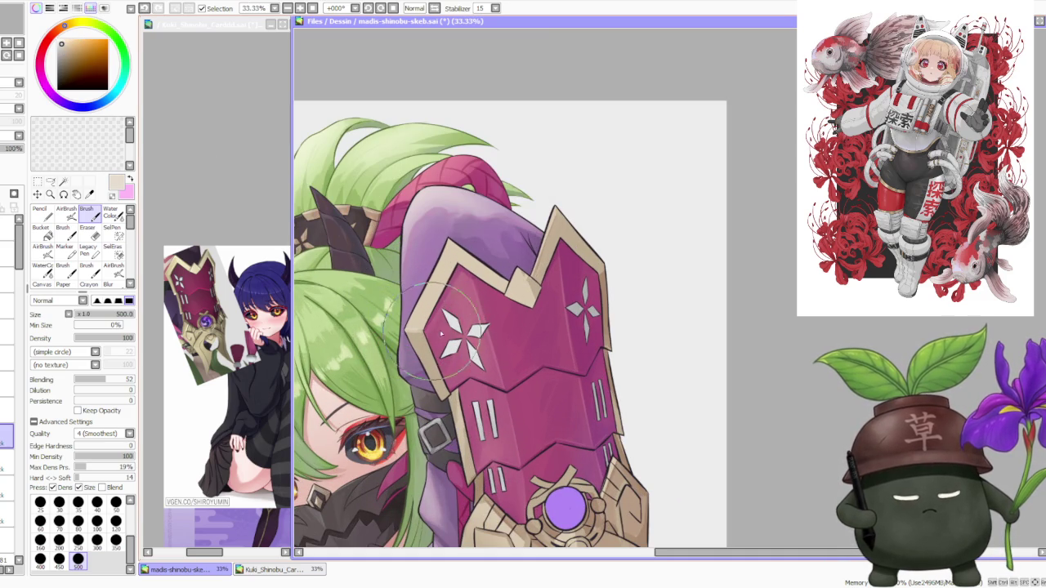
{"action": "scroll", "coordinate": [419, 330], "scroll_direction": "down", "scroll_amount": 2}
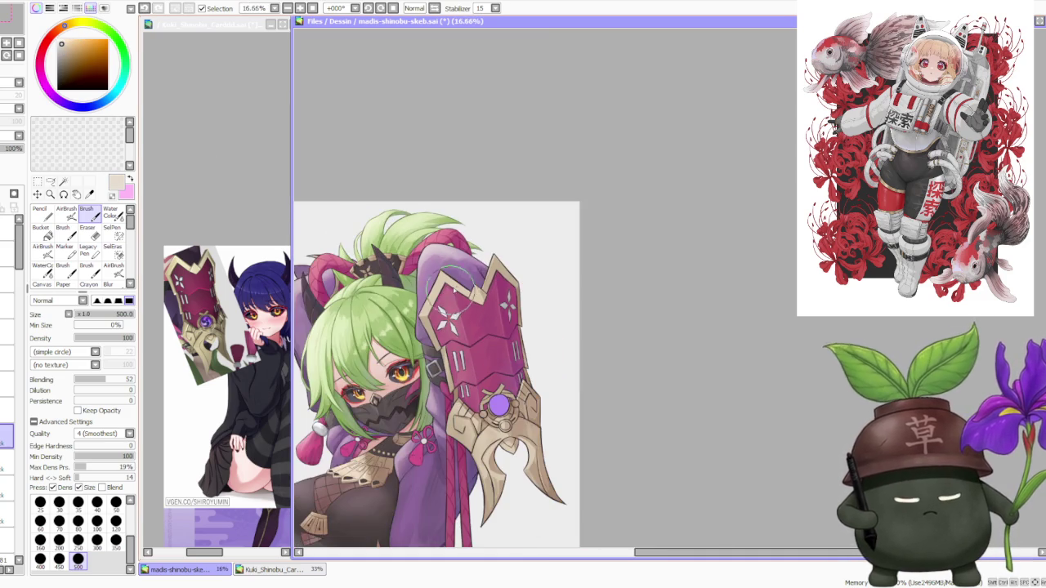
{"action": "scroll", "coordinate": [535, 270], "scroll_direction": "up", "scroll_amount": 2}
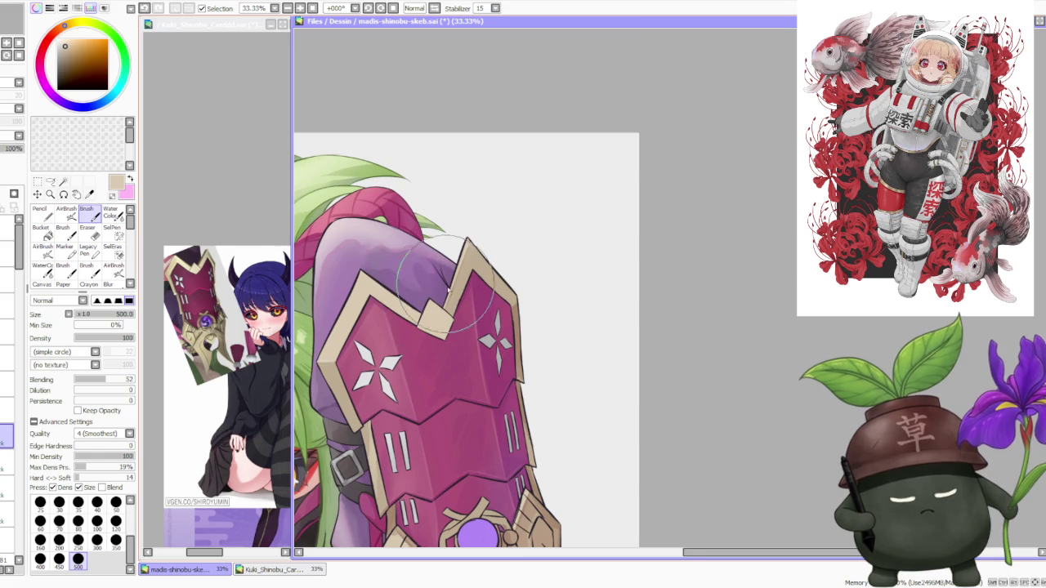
{"action": "scroll", "coordinate": [448, 287], "scroll_direction": "down", "scroll_amount": 2}
{"action": "left_click", "coordinate": [504, 312], "text": "alt"}
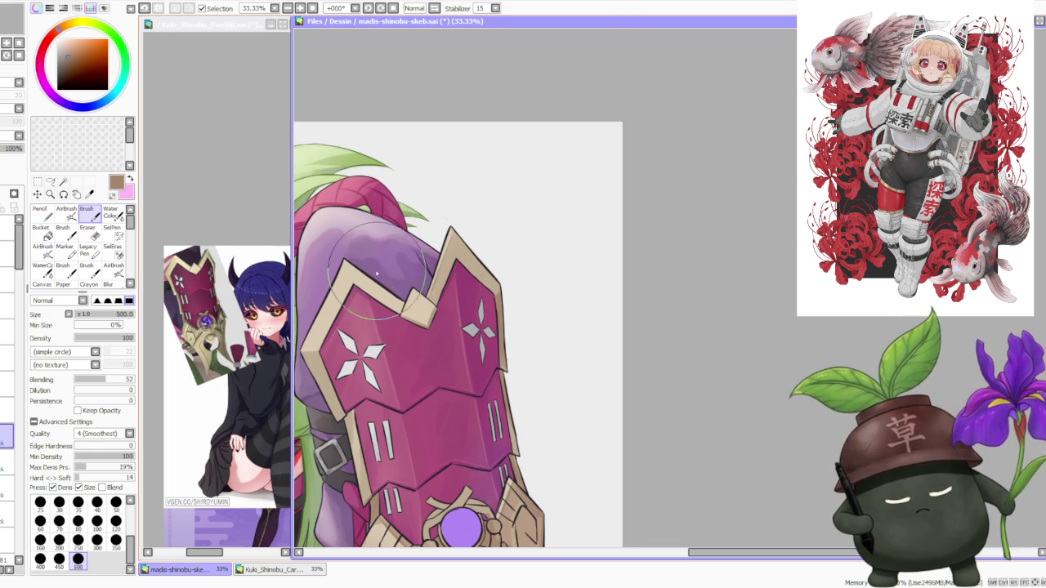
- Sample light, darker and lighter beige tones from the shield's top-left border
{"action": "scroll", "coordinate": [340, 237], "scroll_direction": "down", "scroll_amount": 1}
{"action": "scroll", "coordinate": [359, 270], "scroll_direction": "up", "scroll_amount": 1}
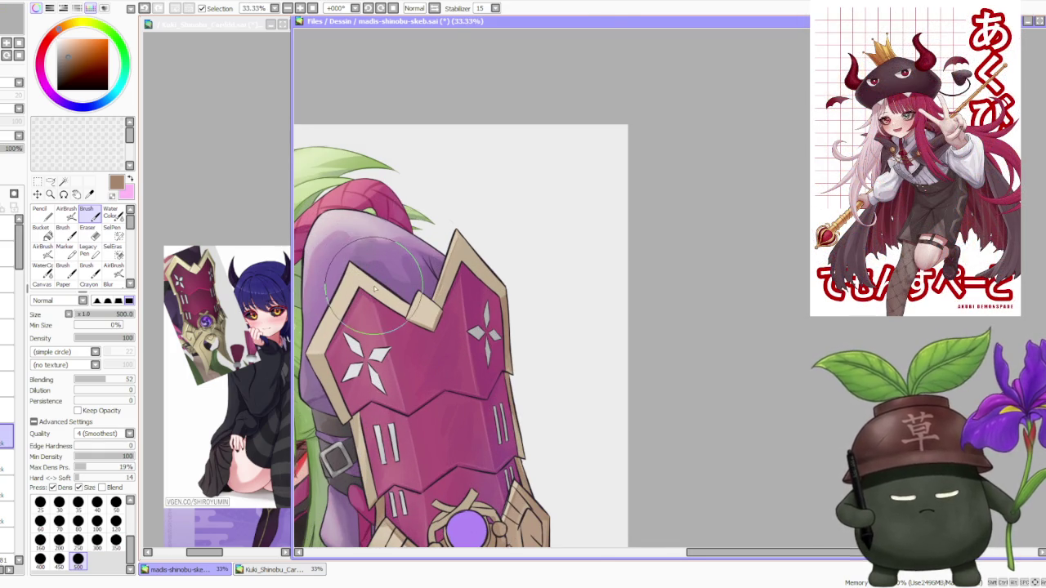
{"action": "left_click", "coordinate": [368, 283], "text": "alt"}
{"action": "left_click", "coordinate": [351, 370], "text": "alt"}
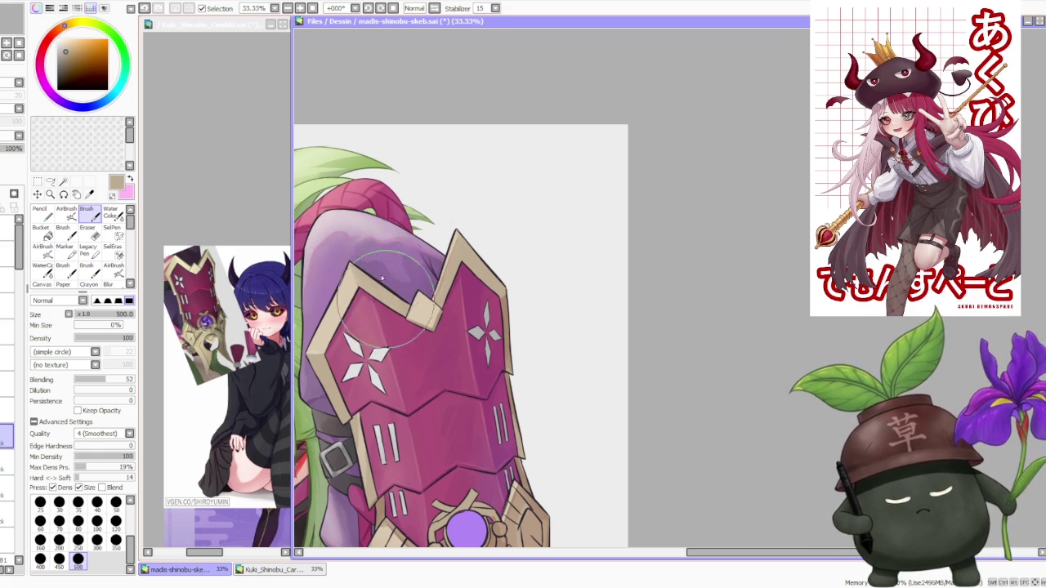
{"action": "left_click", "coordinate": [350, 267], "text": "alt"}
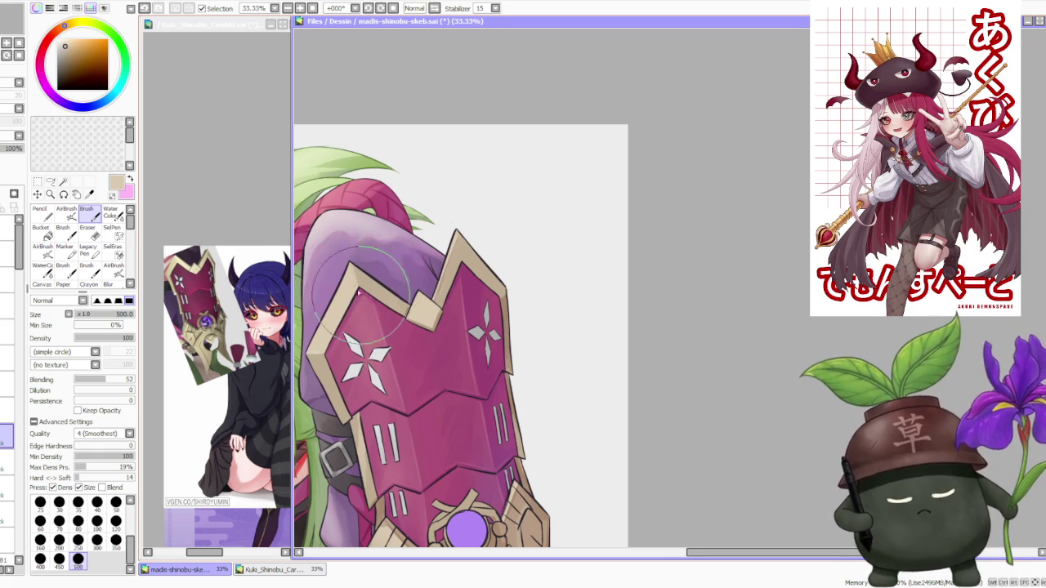
{"action": "scroll", "coordinate": [363, 300], "scroll_direction": "down", "scroll_amount": 2}
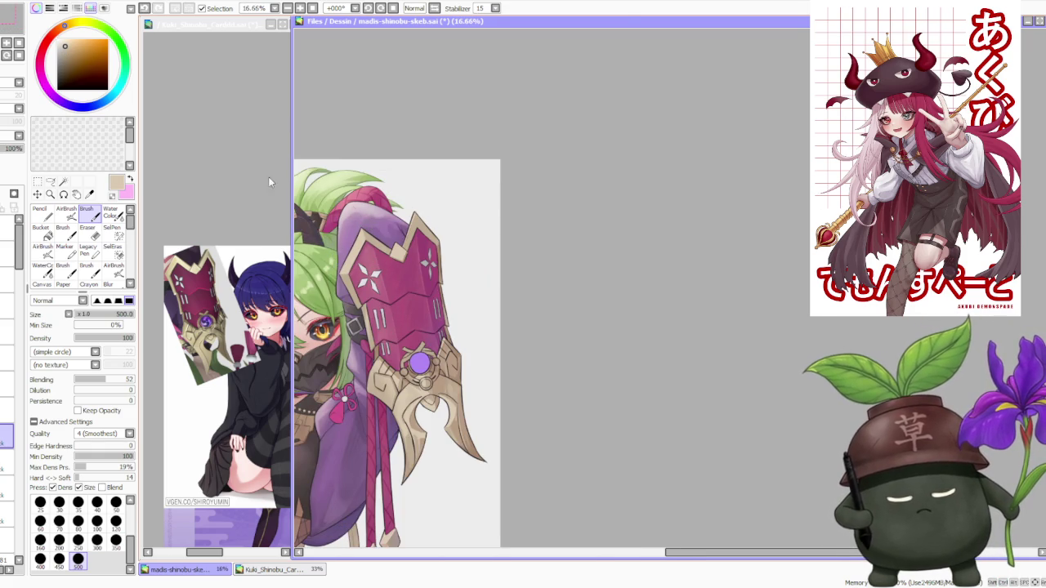
- Paint a darker tan stroke on the gold trim, then sample lighter tan and darker brown
{"action": "scroll", "coordinate": [359, 235], "scroll_direction": "up", "scroll_amount": 1}
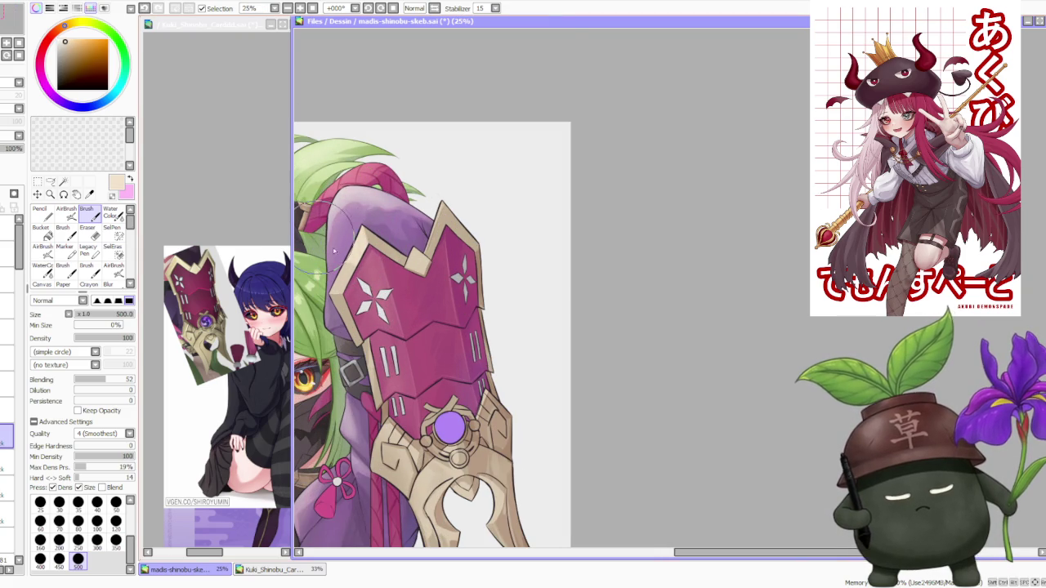
{"action": "left_click", "coordinate": [336, 271], "text": "alt"}
{"action": "left_click_drag", "start_coordinate": [372, 270], "coordinate": [363, 236]}
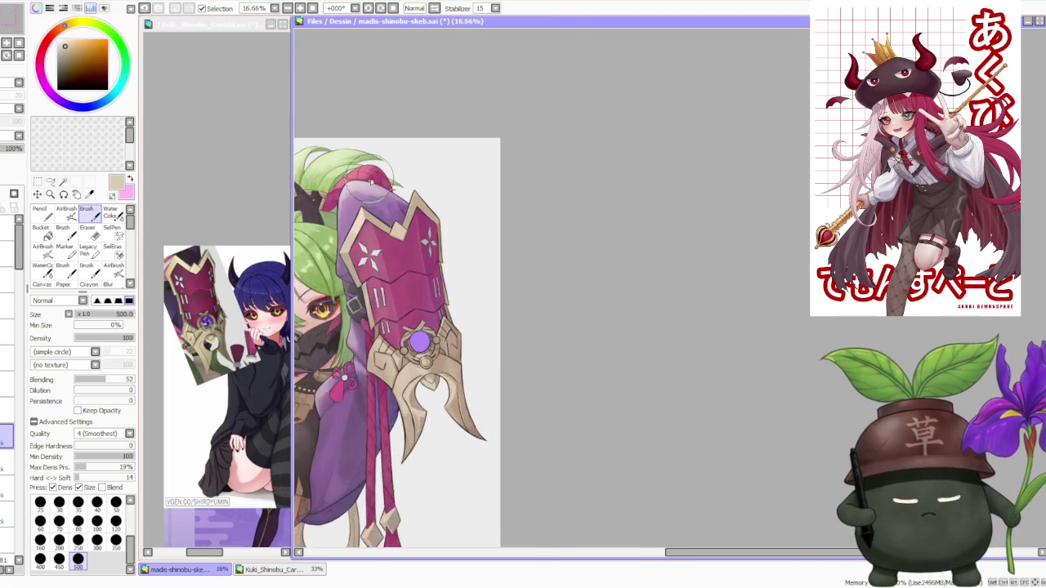
{"action": "left_click", "coordinate": [371, 233], "text": "alt"}
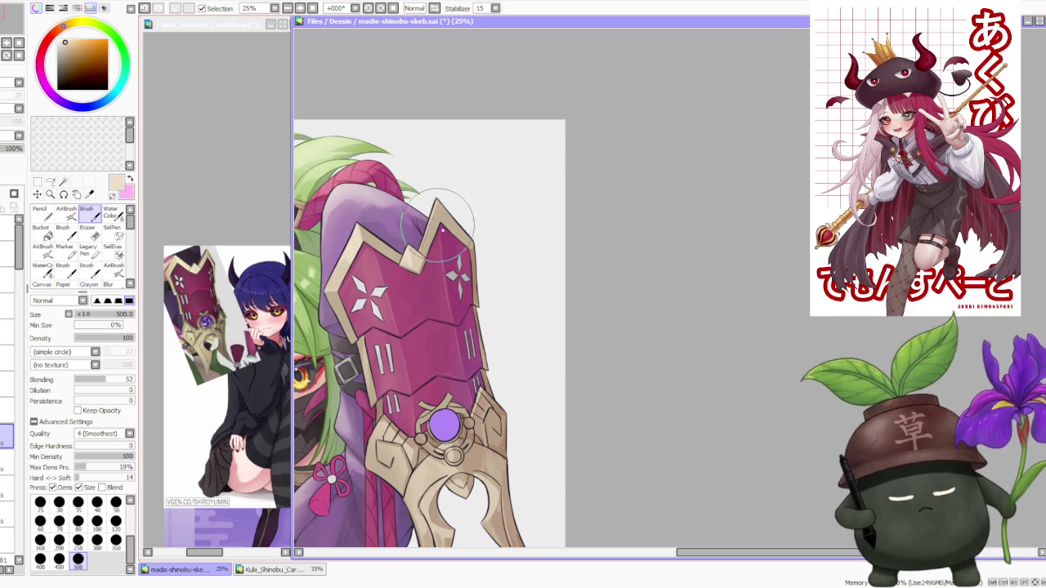
{"action": "left_click", "coordinate": [471, 252], "text": "alt"}
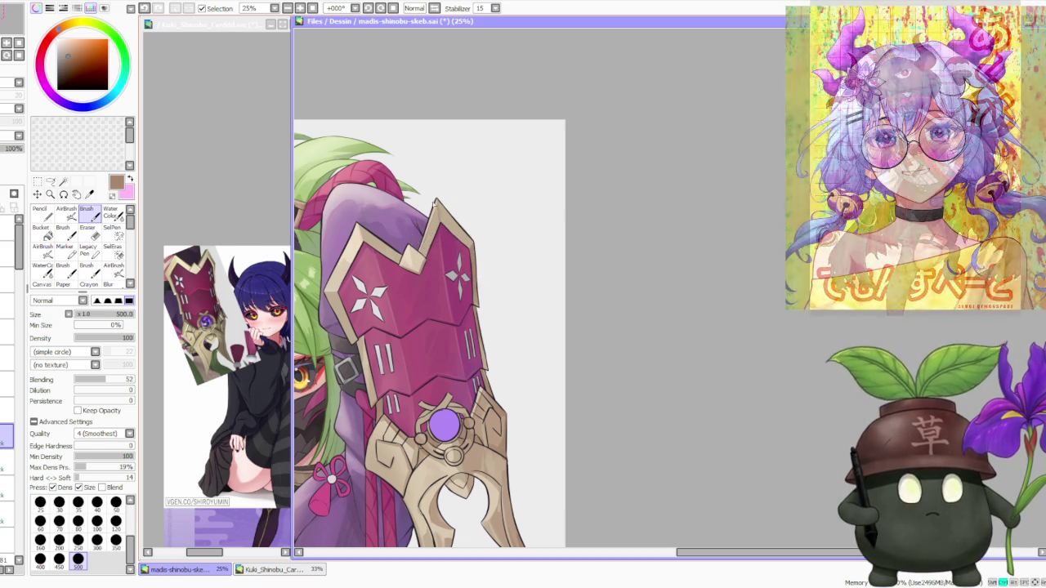
- Paint light beige highlights onto the gauntlet's lower gold ornament
{"action": "left_click_drag", "start_coordinate": [445, 216], "coordinate": [425, 245]}
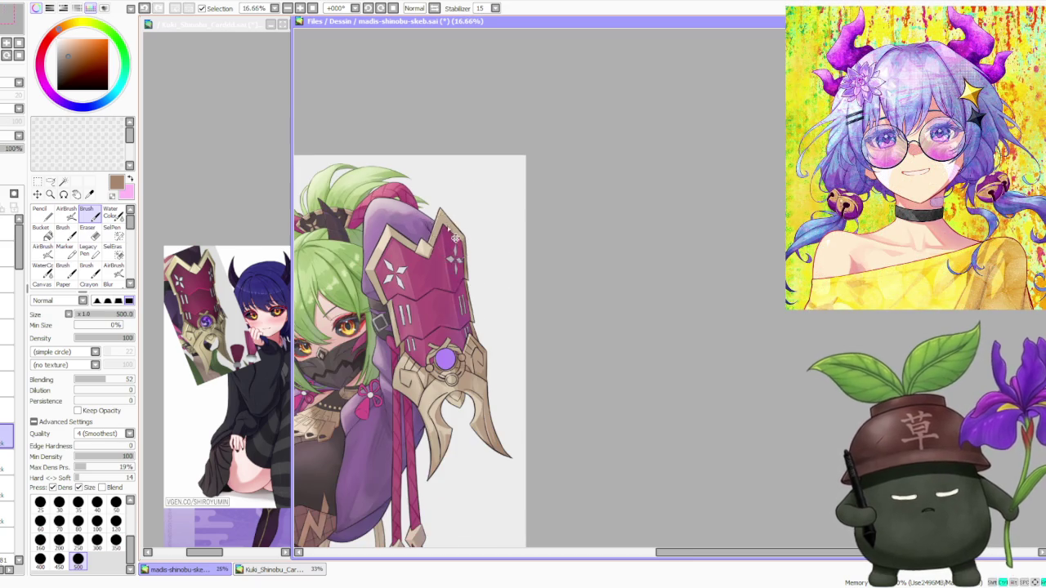
{"action": "left_click_drag", "start_coordinate": [441, 327], "coordinate": [412, 388]}
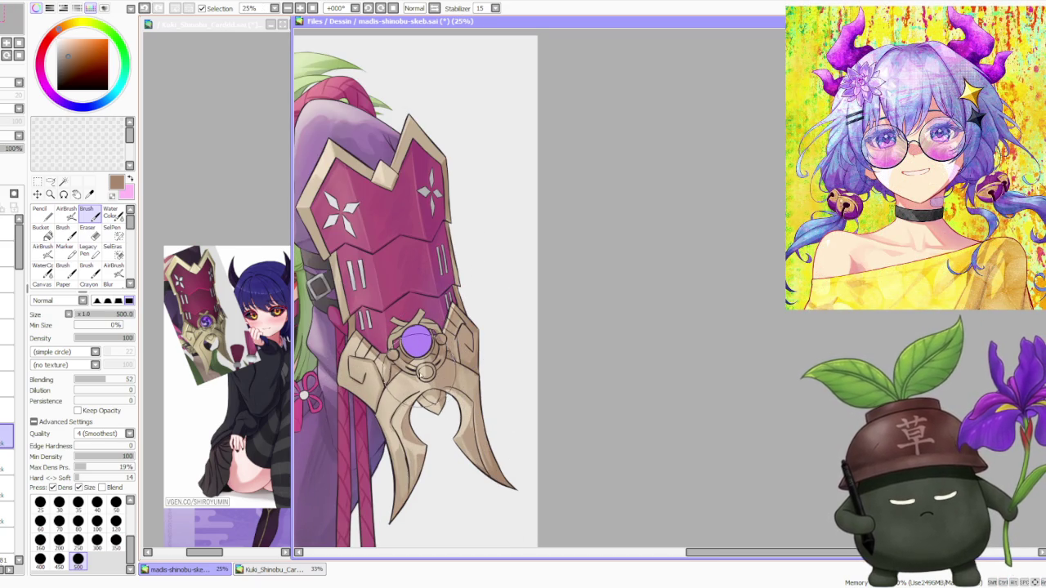
{"action": "scroll", "coordinate": [400, 280], "scroll_direction": "down", "scroll_amount": 1}
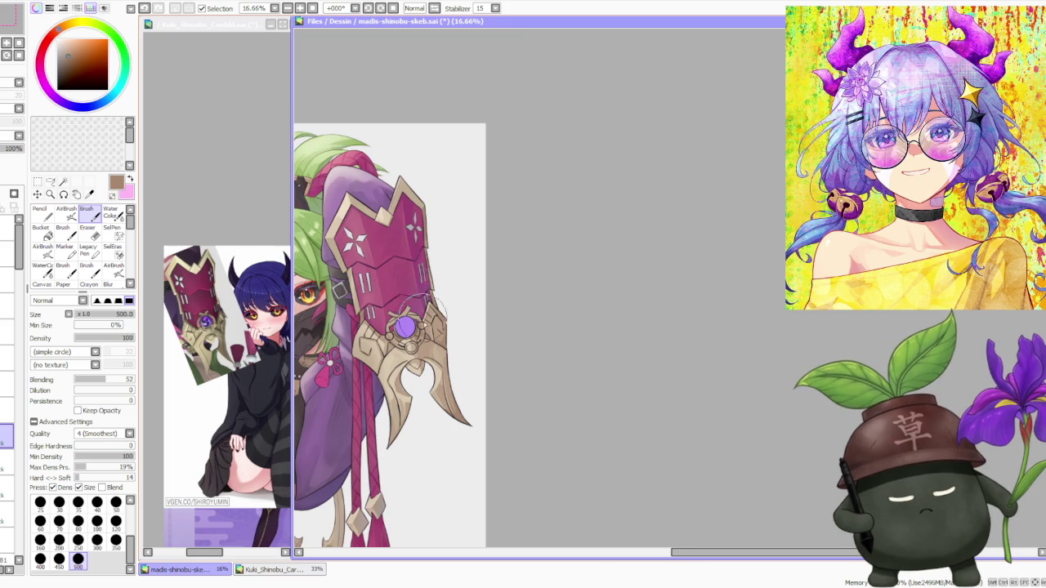
{"action": "scroll", "coordinate": [420, 312], "scroll_direction": "up", "scroll_amount": 1}
{"action": "scroll", "coordinate": [401, 344], "scroll_direction": "up", "scroll_amount": 1}
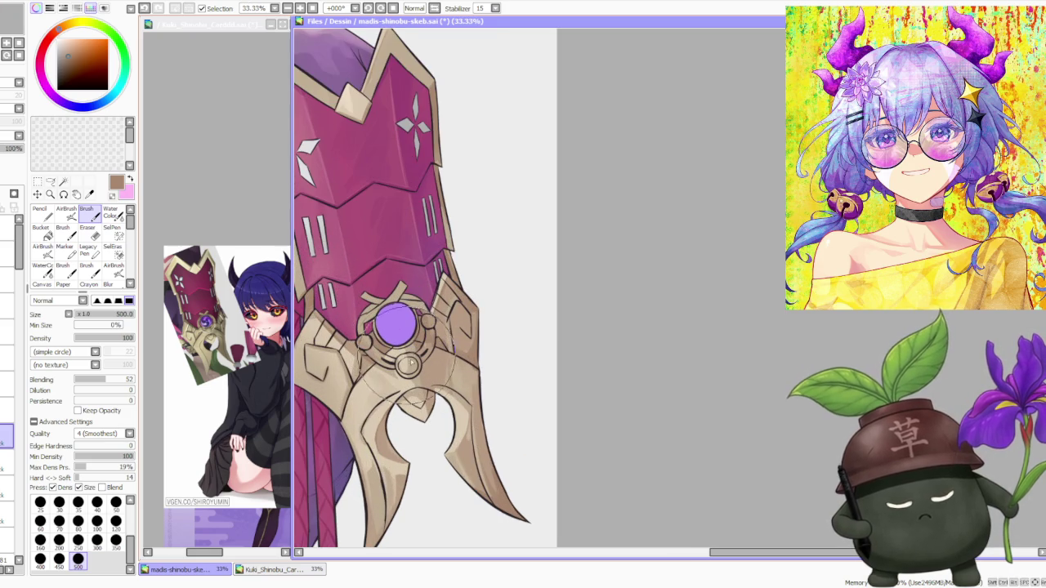
{"action": "left_click", "coordinate": [437, 369], "text": "alt"}
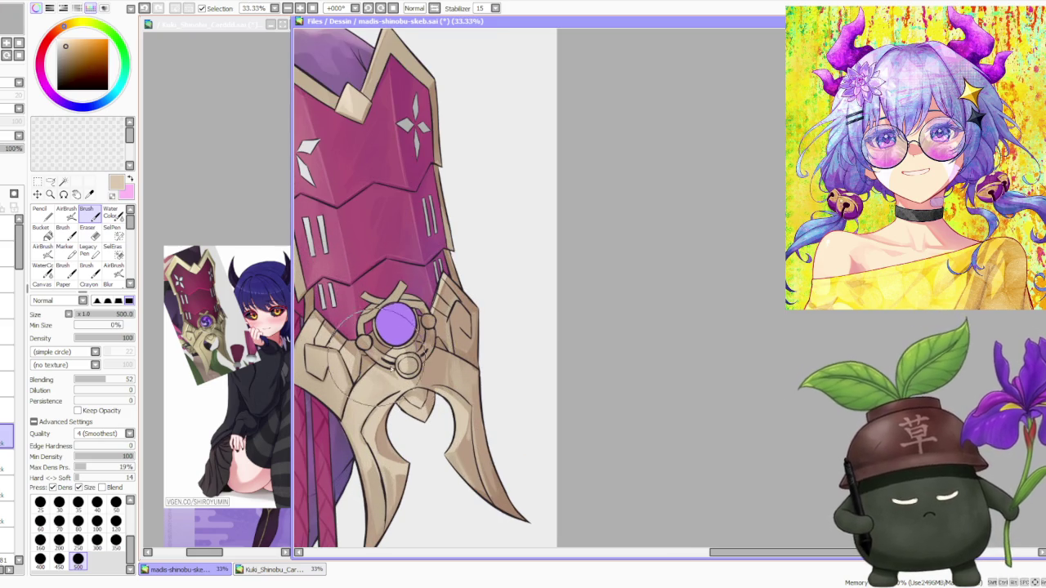
{"action": "left_click_drag", "start_coordinate": [364, 347], "coordinate": [374, 360]}
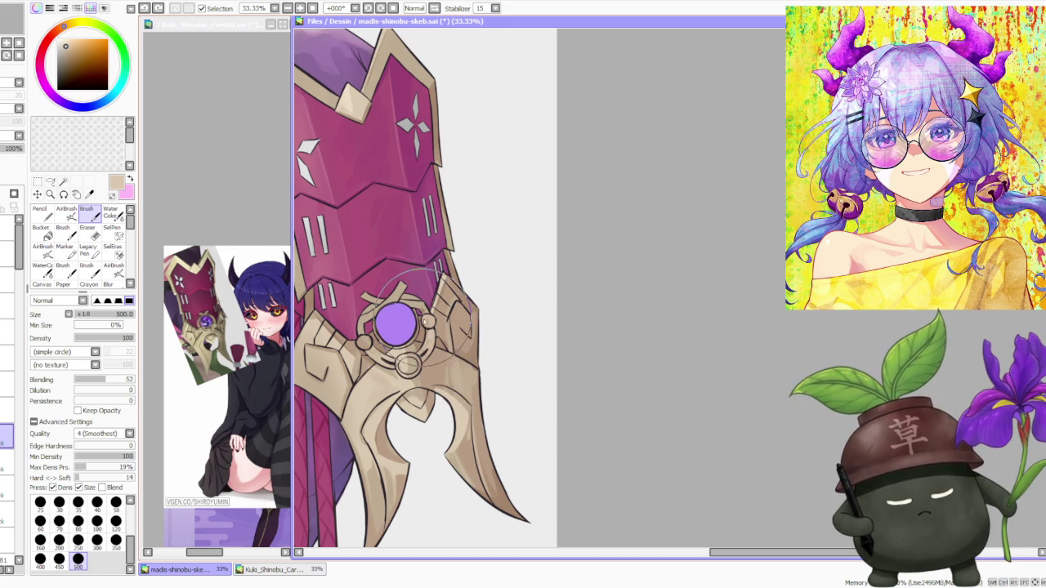
- Shade the ornament's right edge with tan-brown, then resample lighter tans
{"action": "left_click", "coordinate": [348, 347], "text": "alt"}
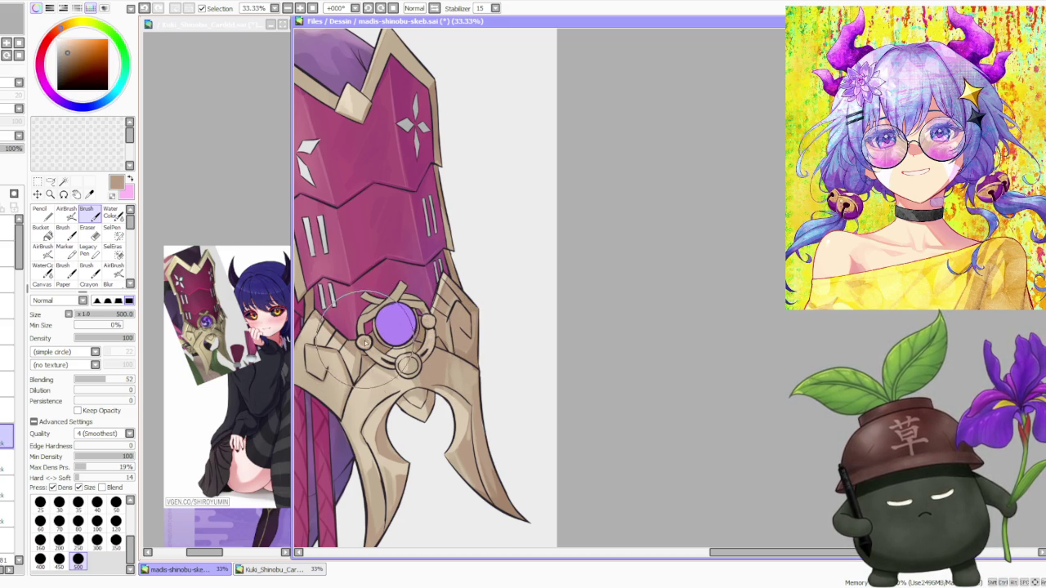
{"action": "left_click_drag", "start_coordinate": [392, 323], "coordinate": [437, 319]}
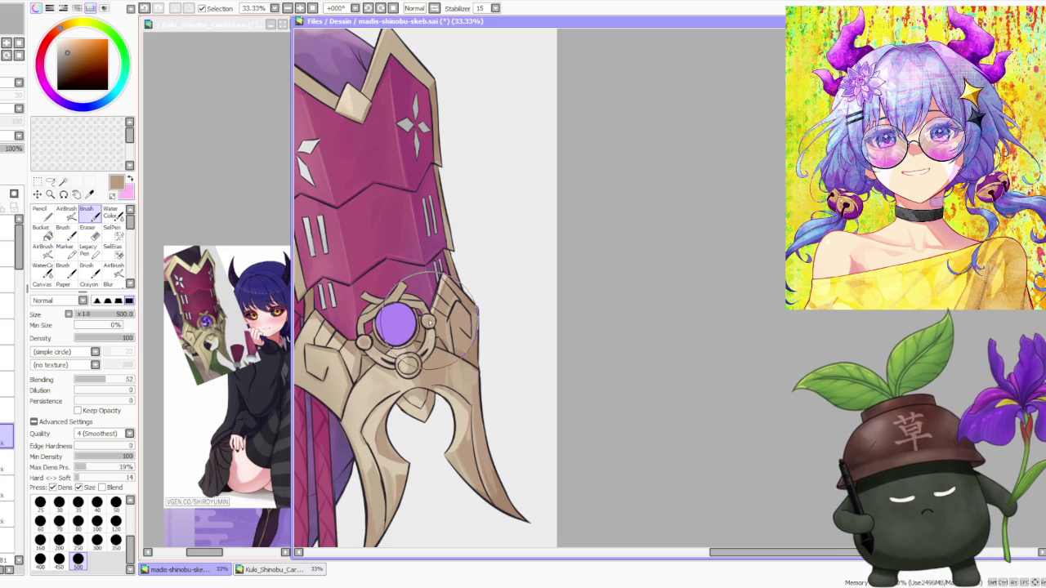
{"action": "left_click", "coordinate": [373, 355], "text": "alt"}
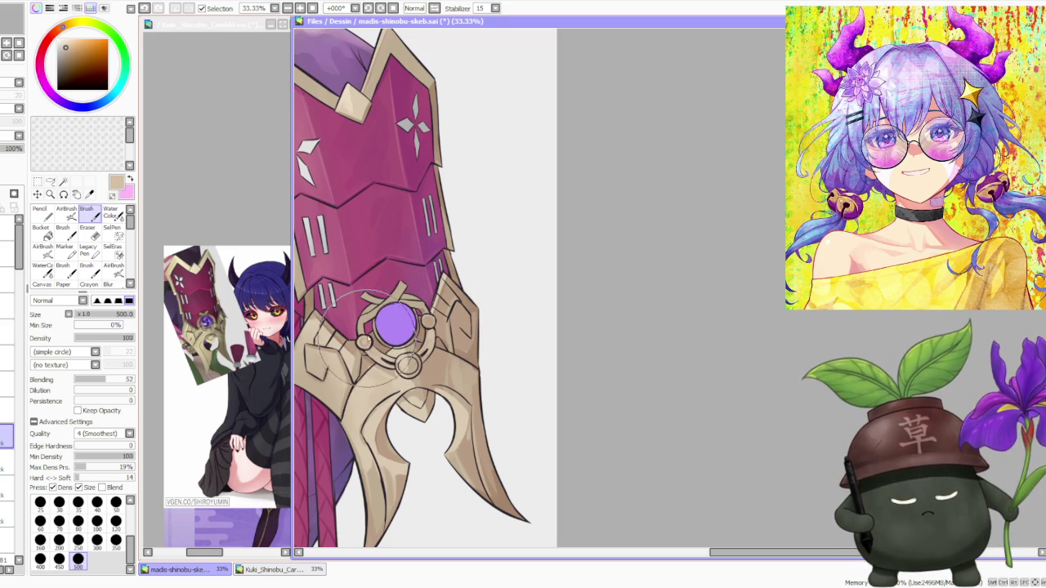
{"action": "left_click", "coordinate": [356, 354], "text": "alt"}
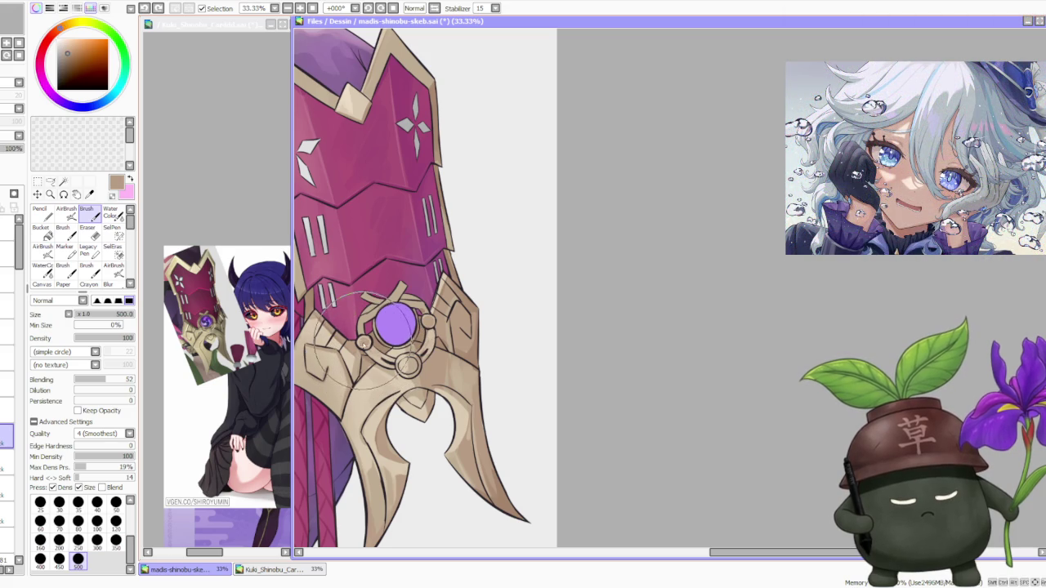
{"action": "left_click", "coordinate": [356, 354], "text": "alt"}
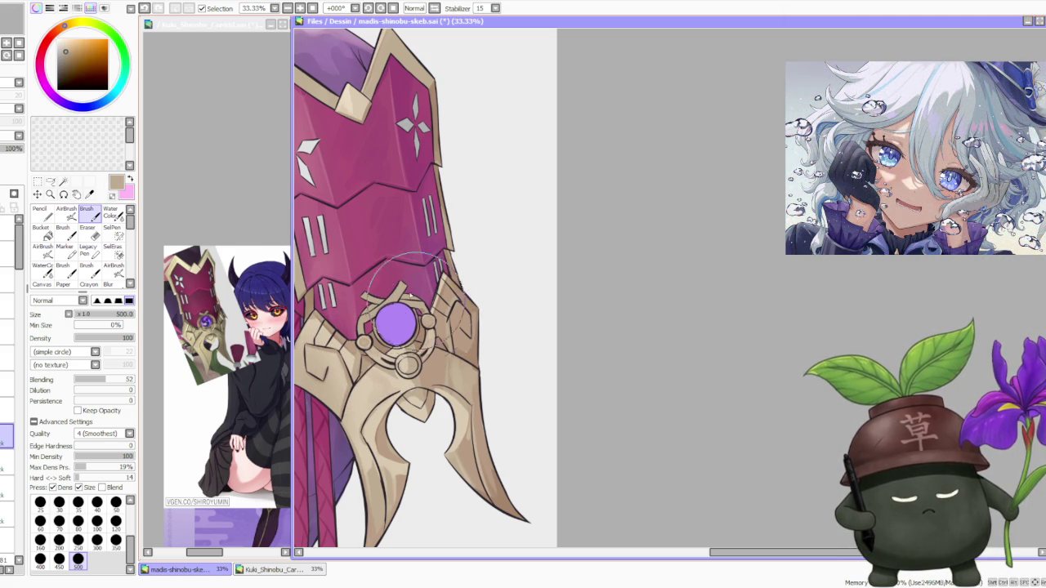
{"action": "left_click", "coordinate": [369, 350], "text": "alt"}
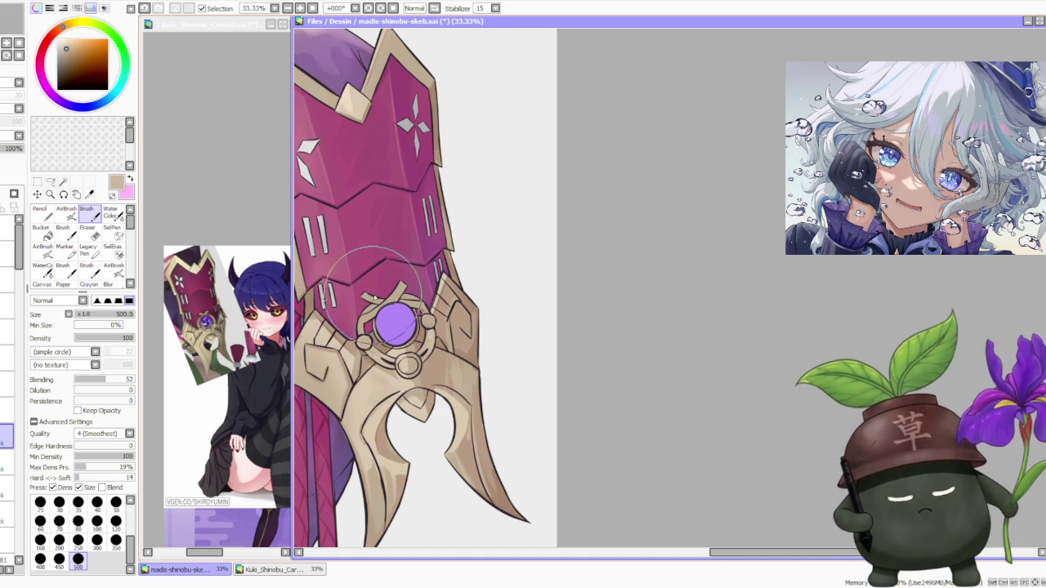
- Check the artwork mirrored and sample brown and beige shadow and highlight tones
{"action": "key", "text": "h"}
{"action": "key", "text": "h"}
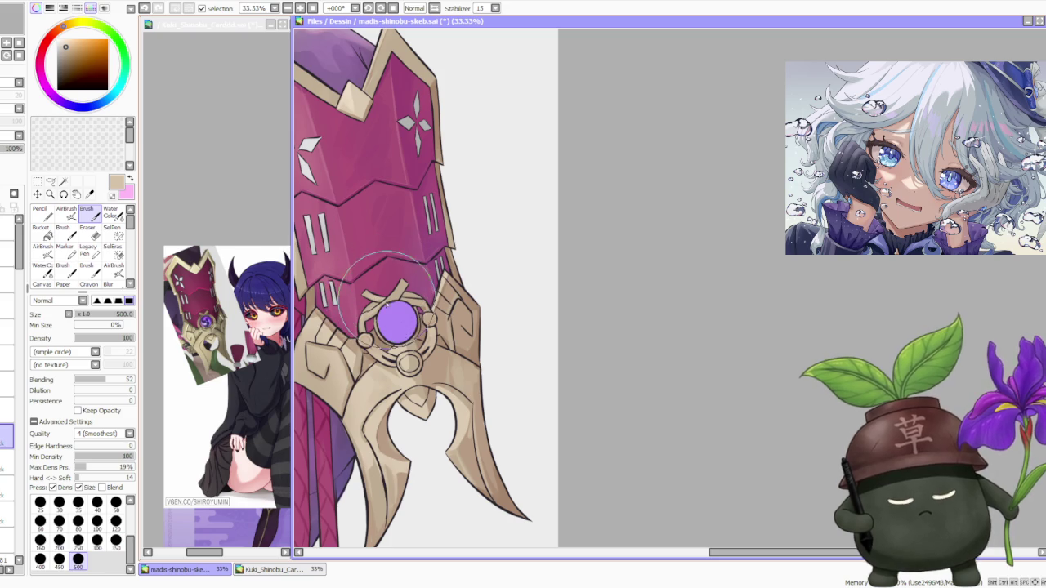
{"action": "left_click", "coordinate": [424, 335], "text": "alt"}
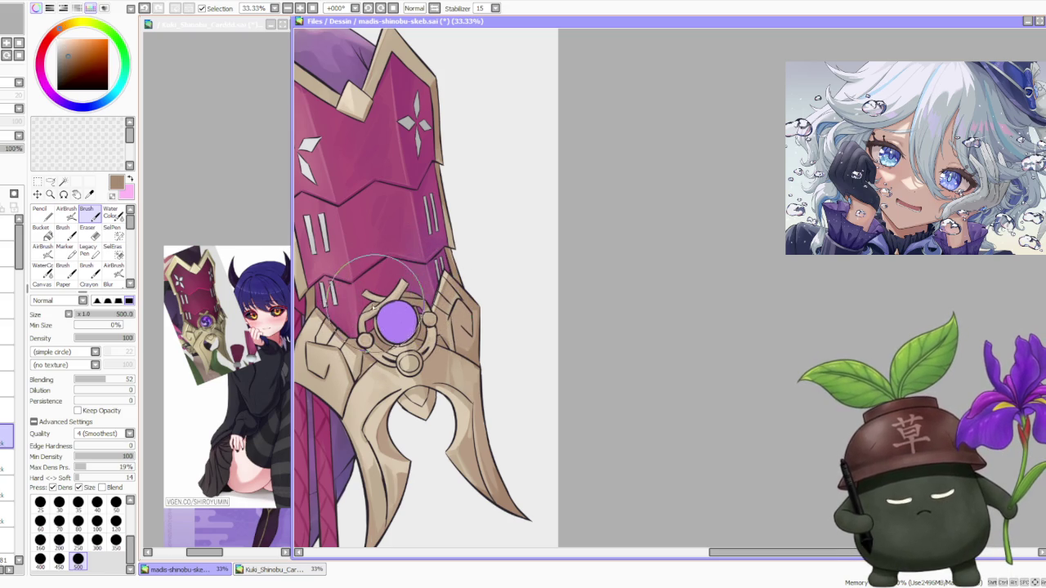
{"action": "left_click", "coordinate": [381, 331], "text": "alt"}
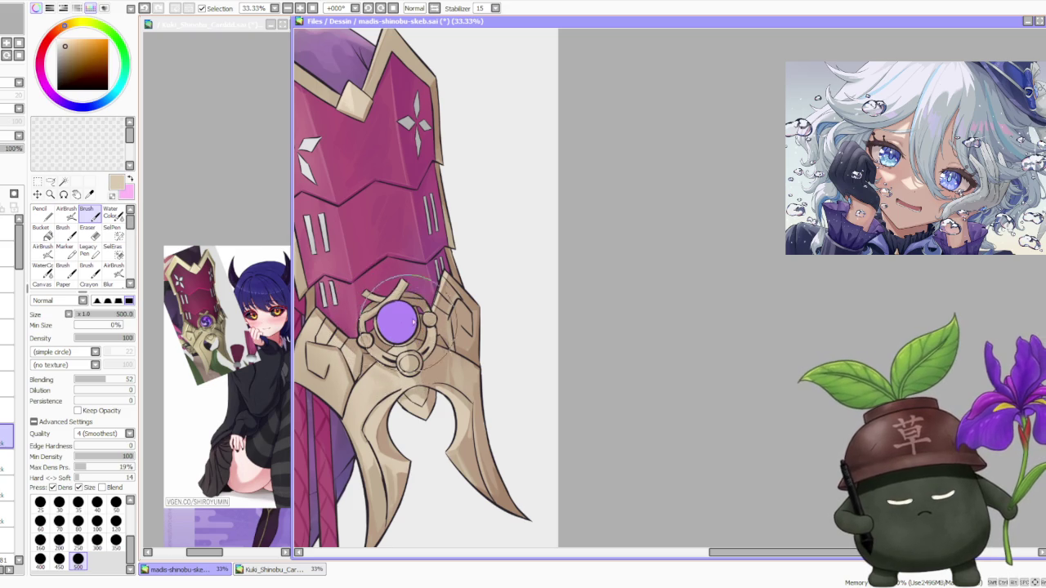
{"action": "left_click", "coordinate": [457, 326], "text": "alt"}
{"action": "scroll", "coordinate": [454, 343], "scroll_direction": "down", "scroll_amount": 1}
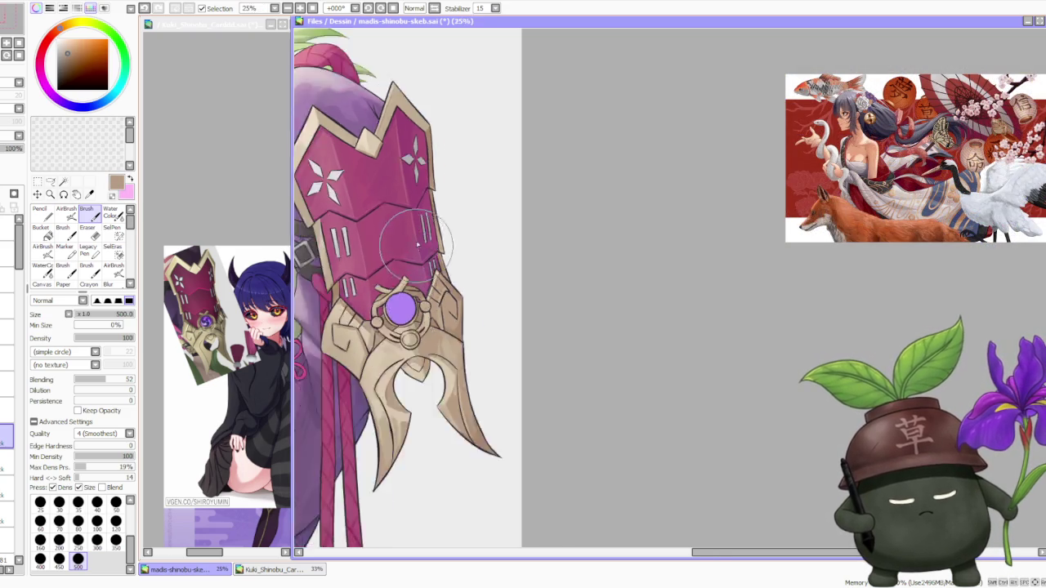
- Sample the light beige of the gold claw ornament
{"action": "scroll", "coordinate": [424, 278], "scroll_direction": "down", "scroll_amount": 1}
{"action": "scroll", "coordinate": [395, 208], "scroll_direction": "down", "scroll_amount": 1}
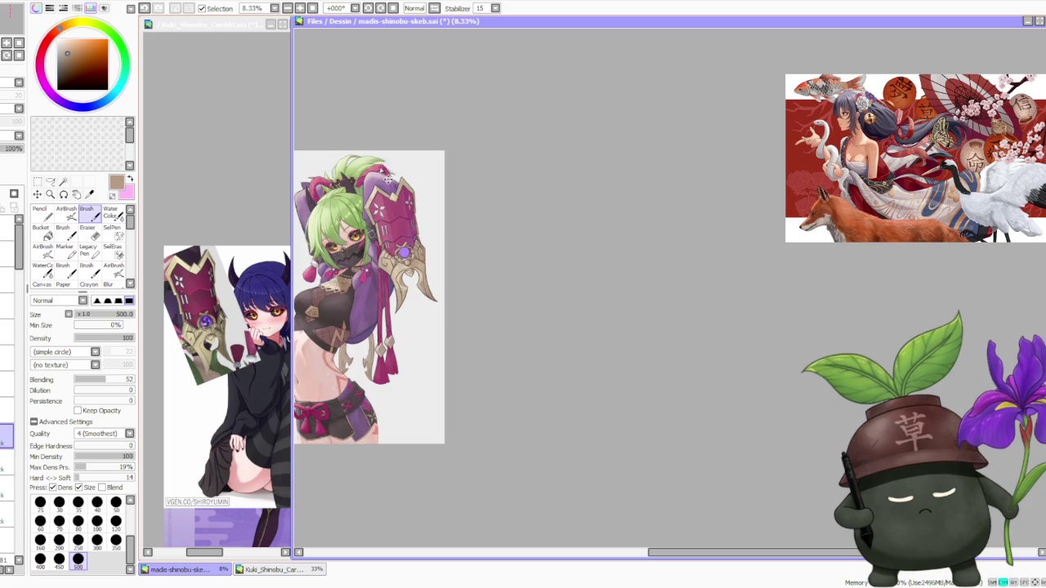
{"action": "scroll", "coordinate": [385, 202], "scroll_direction": "up", "scroll_amount": 1}
{"action": "scroll", "coordinate": [396, 216], "scroll_direction": "up", "scroll_amount": 1}
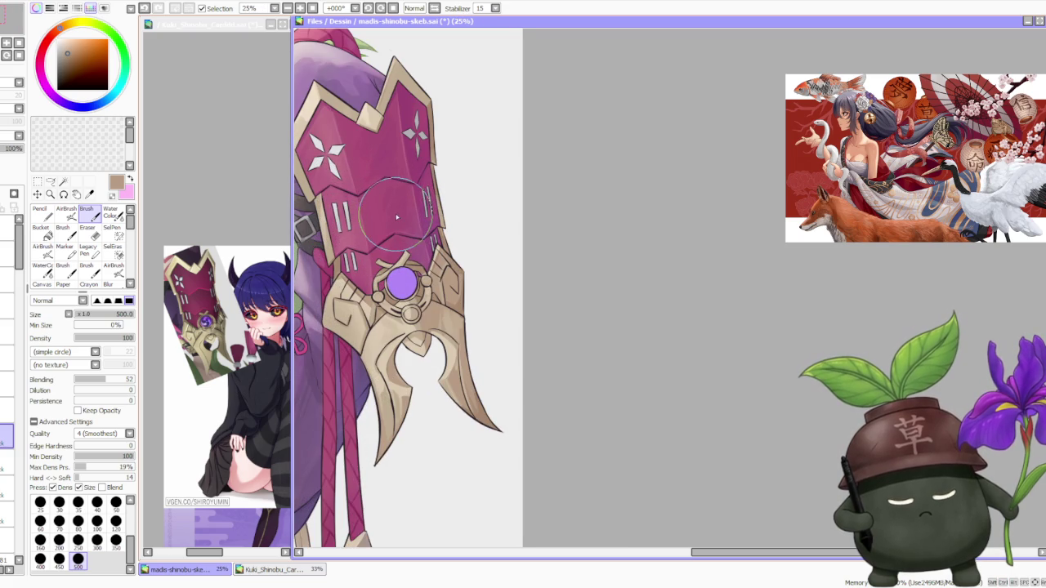
{"action": "scroll", "coordinate": [394, 217], "scroll_direction": "up", "scroll_amount": 1}
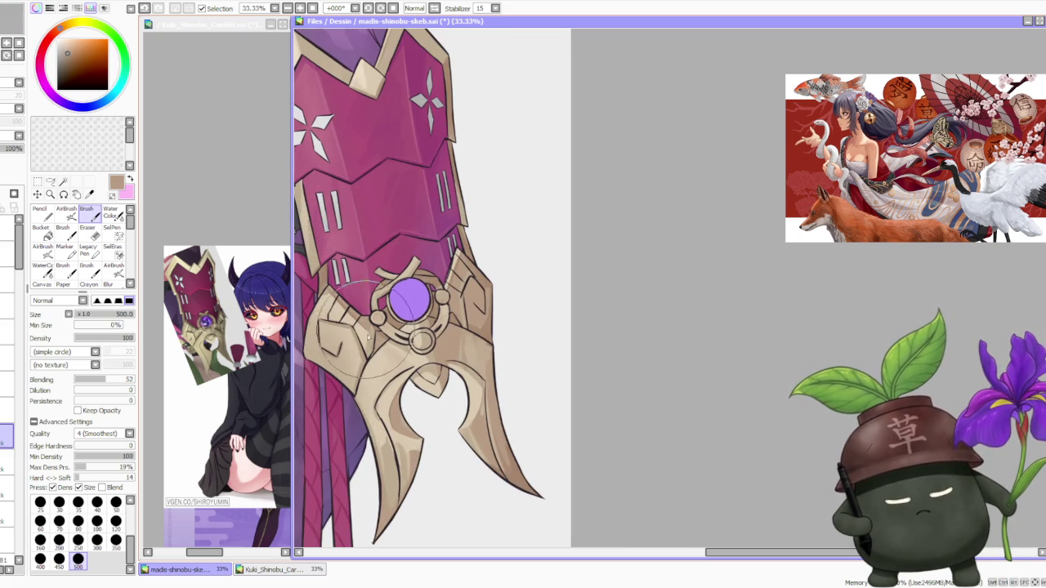
{"action": "left_click", "coordinate": [360, 388], "text": "alt"}
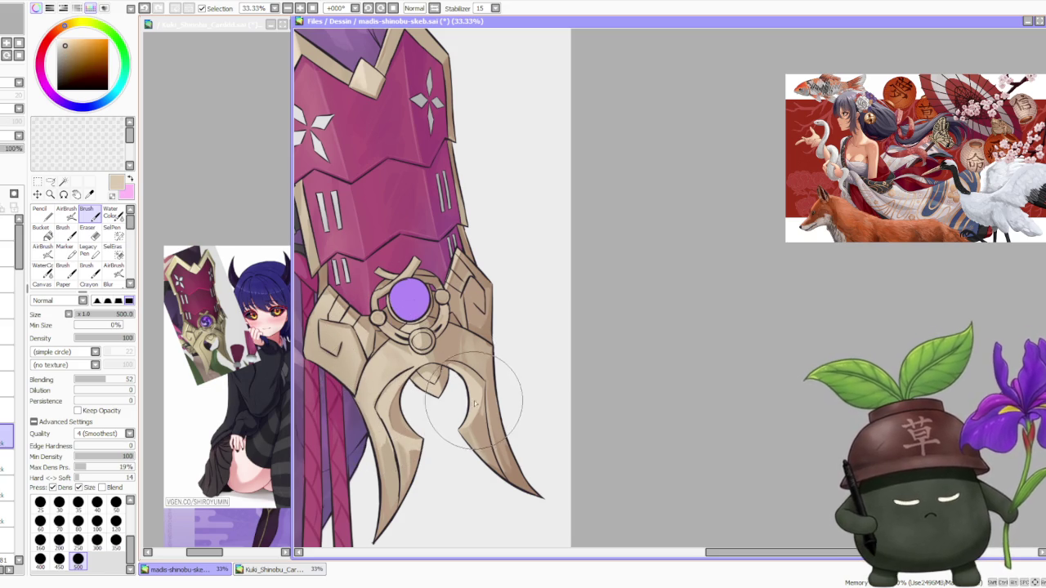
{"action": "scroll", "coordinate": [477, 408], "scroll_direction": "down", "scroll_amount": 1}
{"action": "scroll", "coordinate": [445, 309], "scroll_direction": "down", "scroll_amount": 1}
{"action": "scroll", "coordinate": [459, 341], "scroll_direction": "up", "scroll_amount": 1}
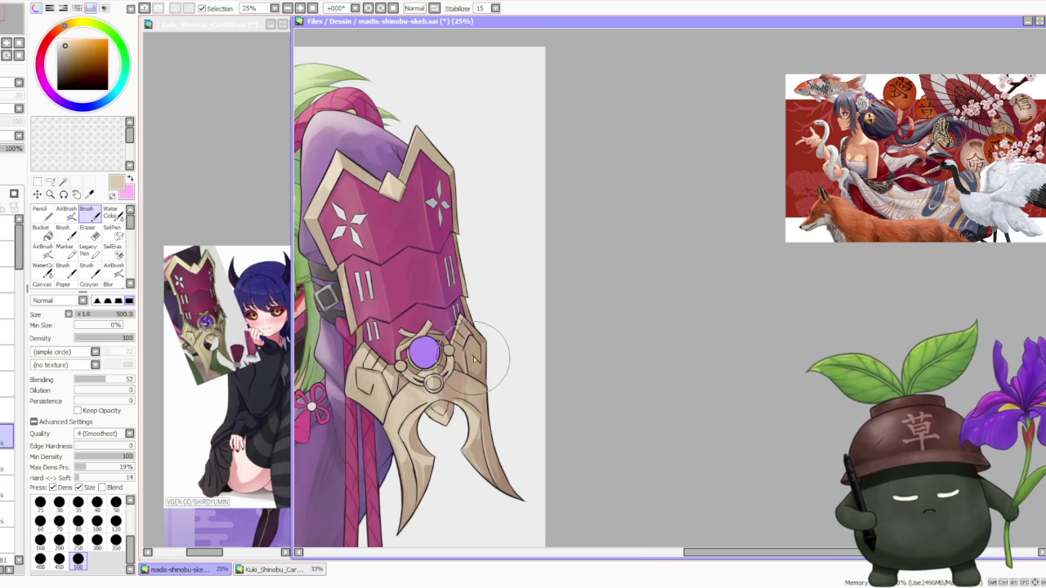
- Sample a darker tan and the beige of the gold armour for shading
{"action": "left_click", "coordinate": [478, 370], "text": "alt"}
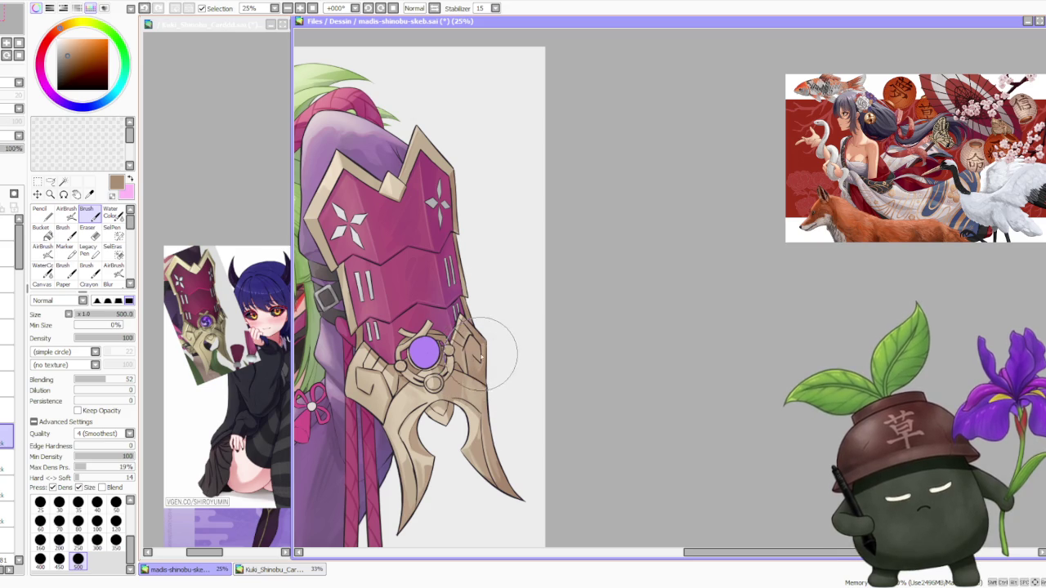
{"action": "scroll", "coordinate": [488, 328], "scroll_direction": "down", "scroll_amount": 1}
{"action": "scroll", "coordinate": [461, 314], "scroll_direction": "up", "scroll_amount": 2}
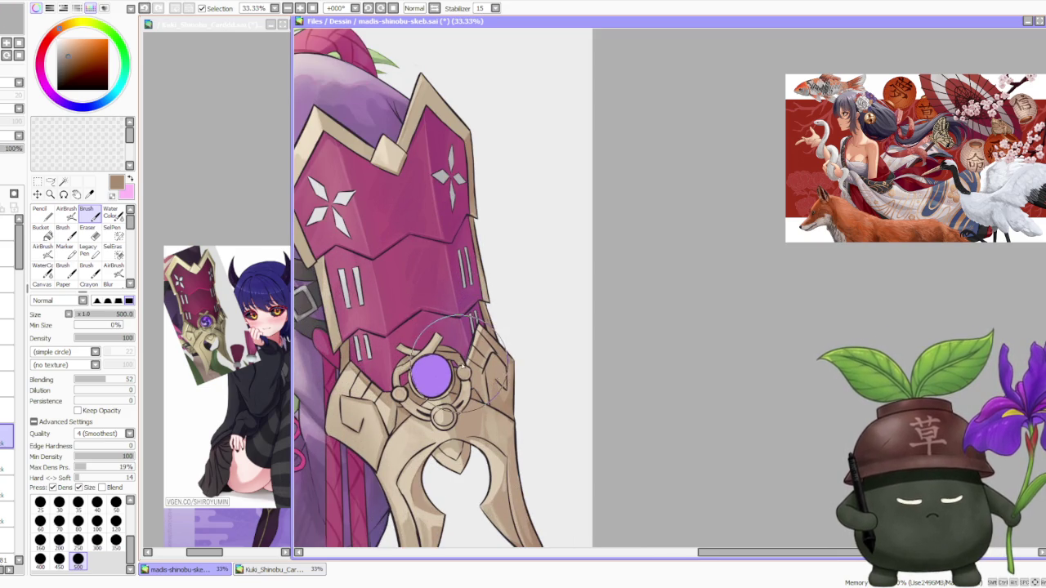
{"action": "left_click", "coordinate": [466, 392], "text": "alt"}
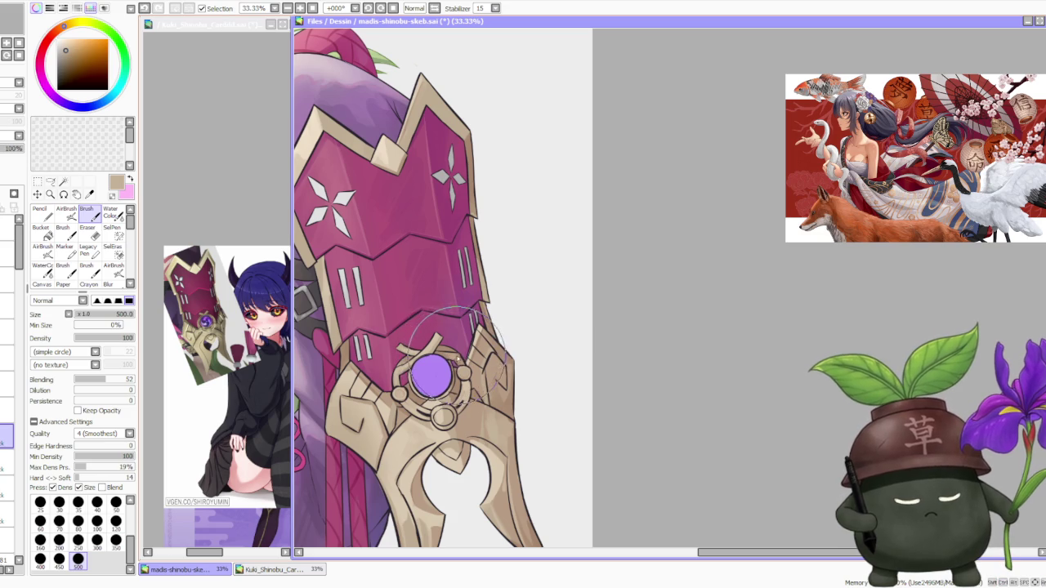
{"action": "scroll", "coordinate": [443, 323], "scroll_direction": "down", "scroll_amount": 2}
{"action": "scroll", "coordinate": [443, 323], "scroll_direction": "down", "scroll_amount": 1}
{"action": "scroll", "coordinate": [398, 301], "scroll_direction": "up", "scroll_amount": 2}
{"action": "scroll", "coordinate": [397, 301], "scroll_direction": "up", "scroll_amount": 1}
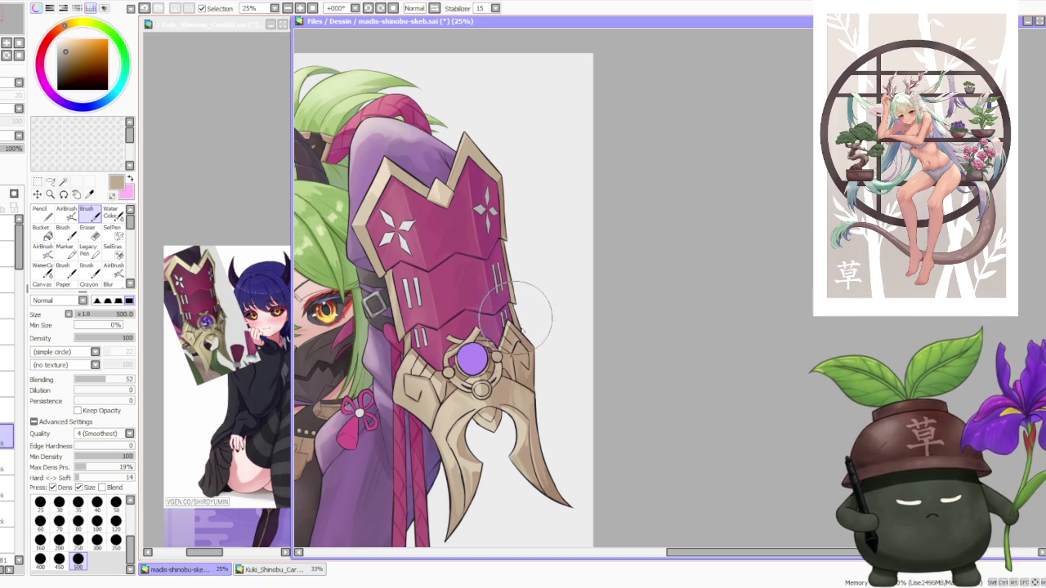
- Sample a darker brown from the gauntlet's upper edge
{"action": "scroll", "coordinate": [507, 302], "scroll_direction": "up", "scroll_amount": 1}
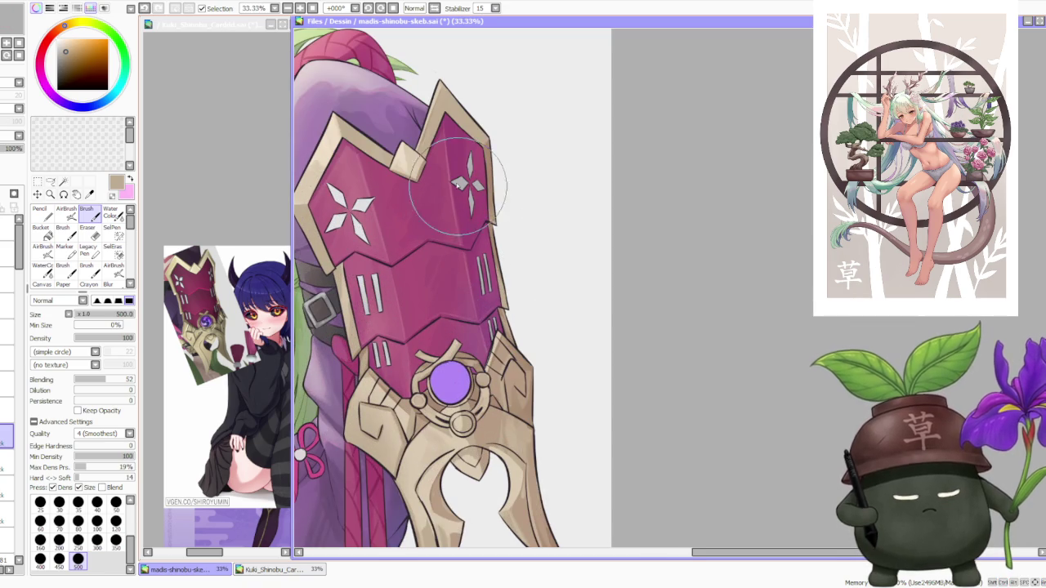
{"action": "left_click", "coordinate": [496, 217], "text": "alt"}
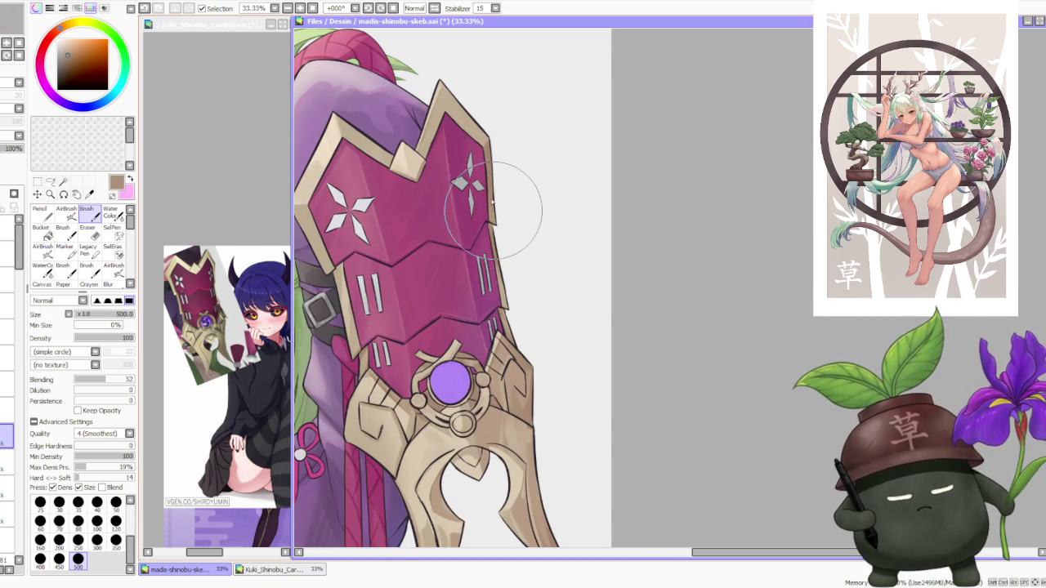
{"action": "scroll", "coordinate": [473, 148], "scroll_direction": "down", "scroll_amount": 3}
{"action": "scroll", "coordinate": [470, 154], "scroll_direction": "up", "scroll_amount": 2}
{"action": "scroll", "coordinate": [457, 172], "scroll_direction": "up", "scroll_amount": 1}
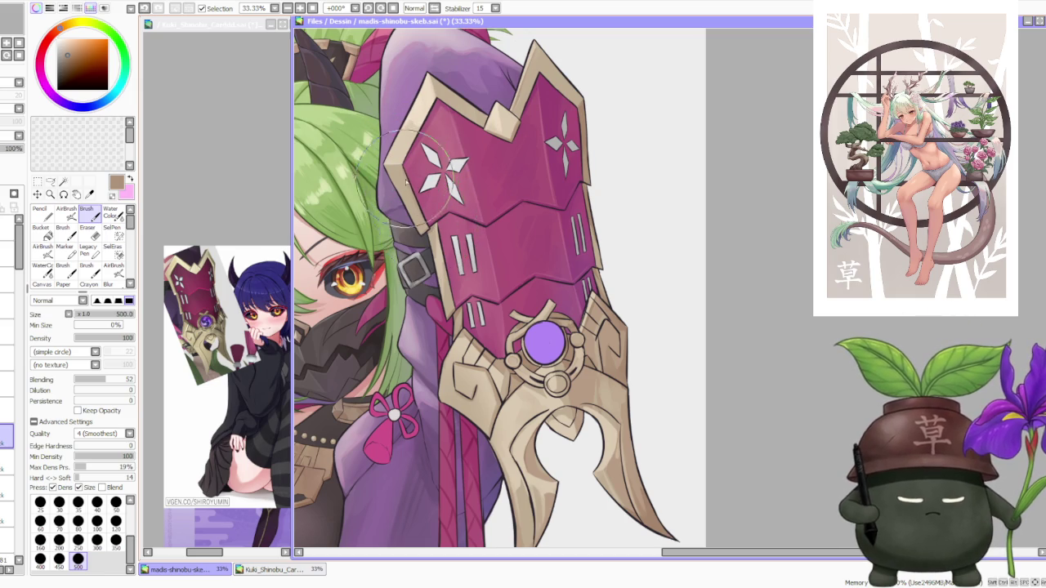
{"action": "scroll", "coordinate": [406, 176], "scroll_direction": "down", "scroll_amount": 1}
{"action": "scroll", "coordinate": [412, 184], "scroll_direction": "down", "scroll_amount": 2}
{"action": "scroll", "coordinate": [421, 196], "scroll_direction": "up", "scroll_amount": 3}
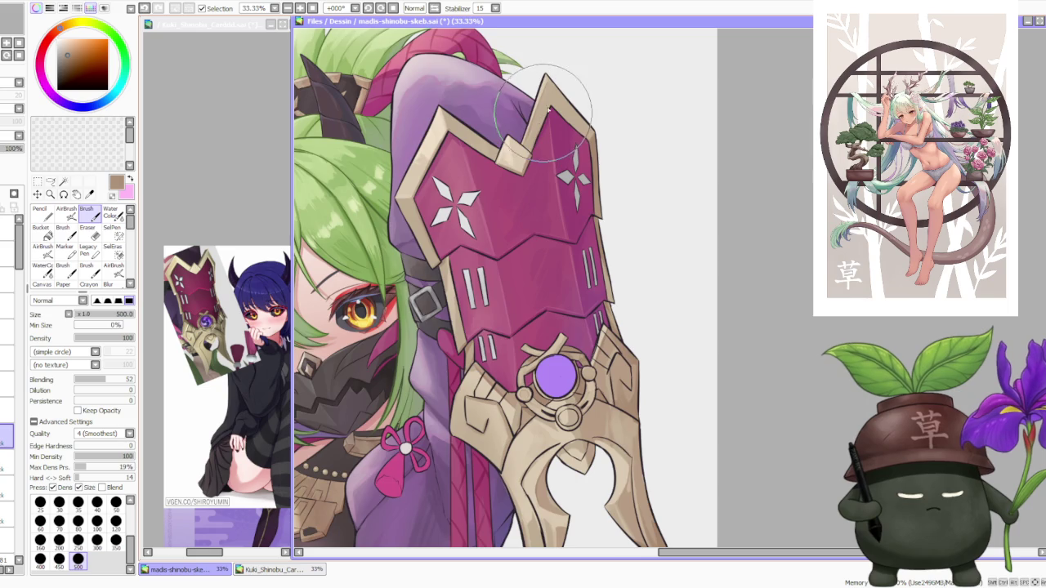
{"action": "scroll", "coordinate": [543, 135], "scroll_direction": "down", "scroll_amount": 1}
{"action": "scroll", "coordinate": [574, 91], "scroll_direction": "down", "scroll_amount": 1}
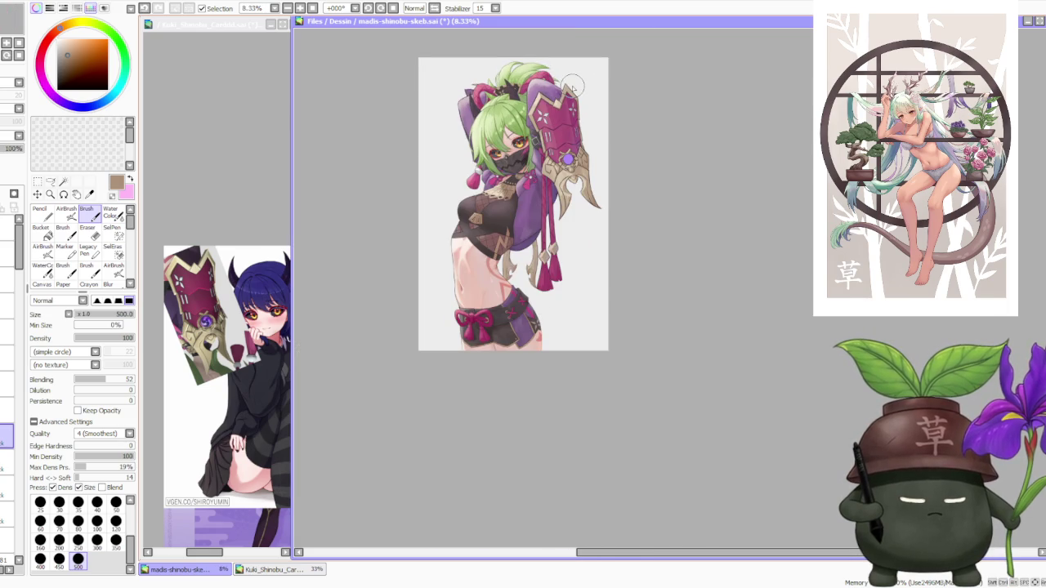
{"action": "scroll", "coordinate": [572, 89], "scroll_direction": "up", "scroll_amount": 2}
{"action": "scroll", "coordinate": [532, 124], "scroll_direction": "up", "scroll_amount": 1}
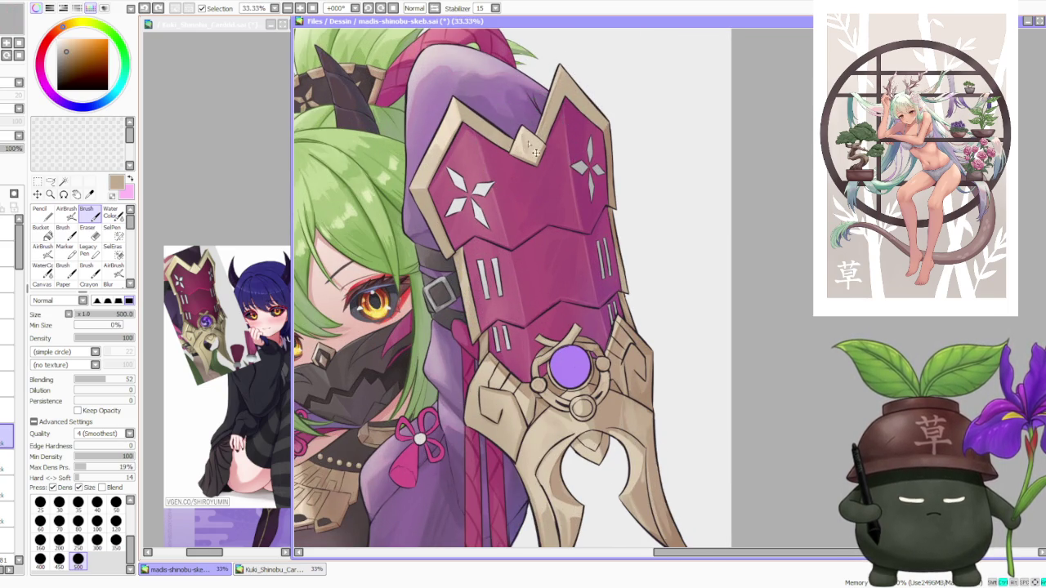
- Sample the lighter beige of the gauntlet trim
{"action": "left_click", "coordinate": [526, 145], "text": "alt"}
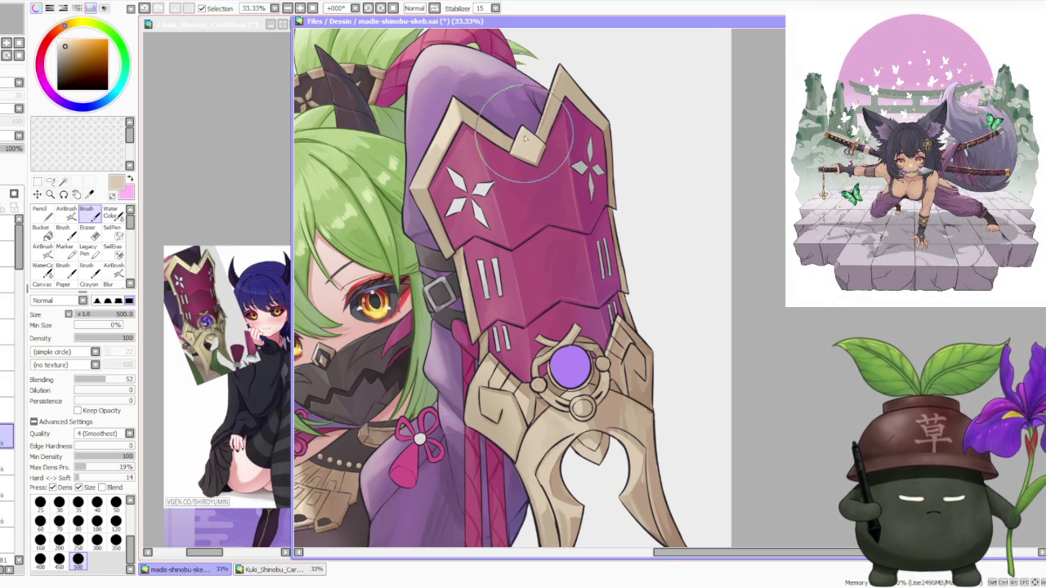
{"action": "scroll", "coordinate": [535, 123], "scroll_direction": "down", "scroll_amount": 1}
{"action": "scroll", "coordinate": [544, 94], "scroll_direction": "down", "scroll_amount": 1}
{"action": "scroll", "coordinate": [541, 122], "scroll_direction": "up", "scroll_amount": 1}
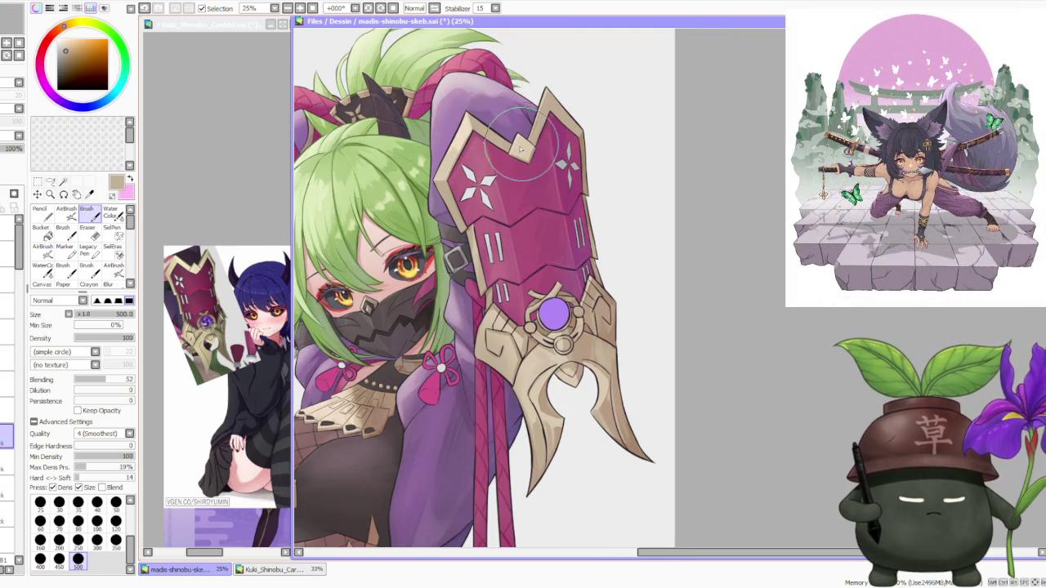
- Airbrush cream and tan over the gold parts and gem, then select a muted purple
{"action": "key", "text": "v"}
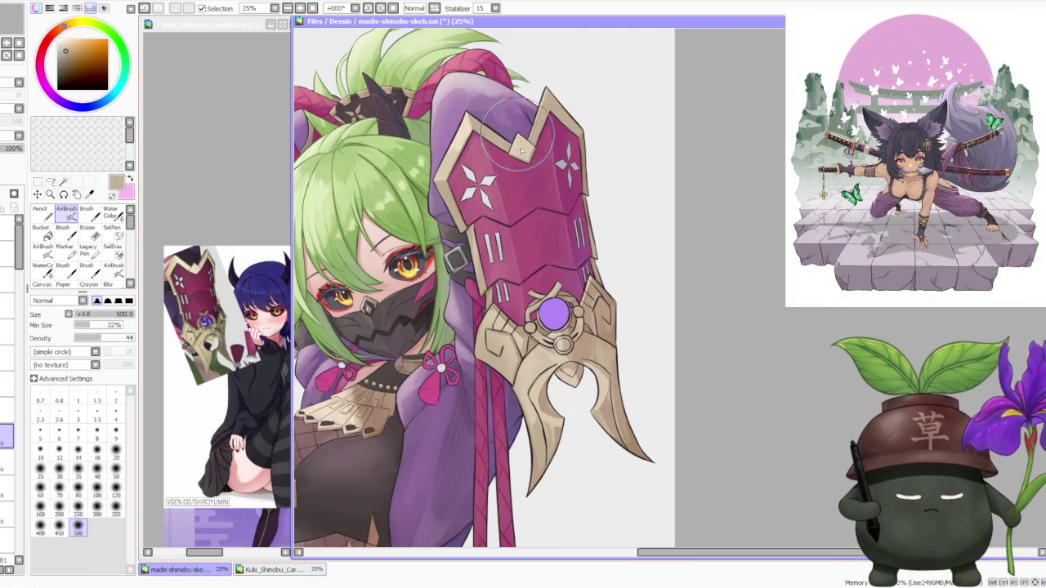
{"action": "scroll", "coordinate": [520, 106], "scroll_direction": "down", "scroll_amount": 2}
{"action": "scroll", "coordinate": [523, 91], "scroll_direction": "down", "scroll_amount": 1}
{"action": "scroll", "coordinate": [523, 92], "scroll_direction": "down", "scroll_amount": 1}
{"action": "scroll", "coordinate": [515, 98], "scroll_direction": "up", "scroll_amount": 1}
{"action": "scroll", "coordinate": [487, 109], "scroll_direction": "up", "scroll_amount": 2}
{"action": "left_click", "coordinate": [487, 110], "text": "alt"}
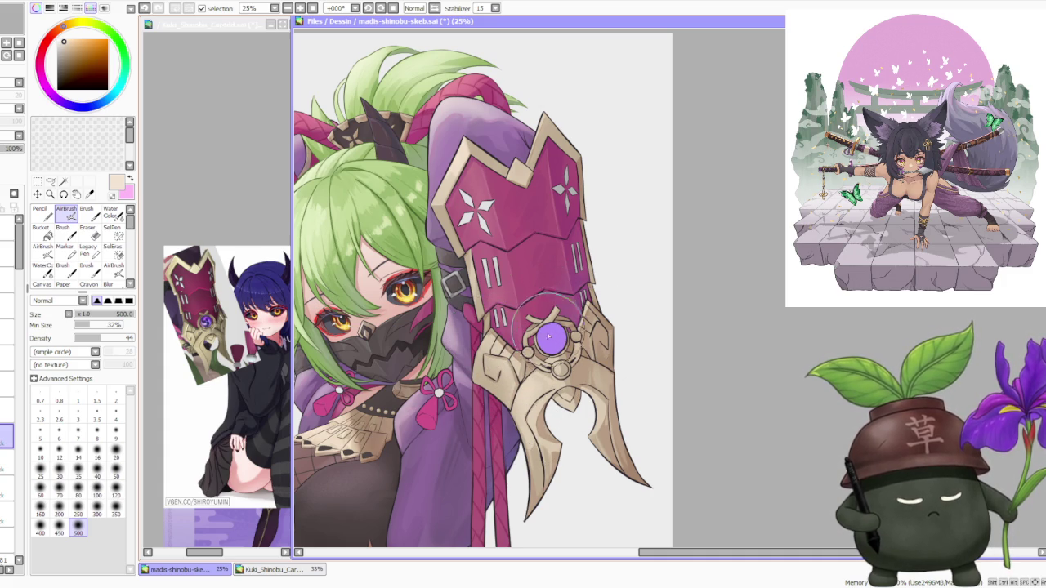
{"action": "left_click", "coordinate": [607, 373], "text": "alt"}
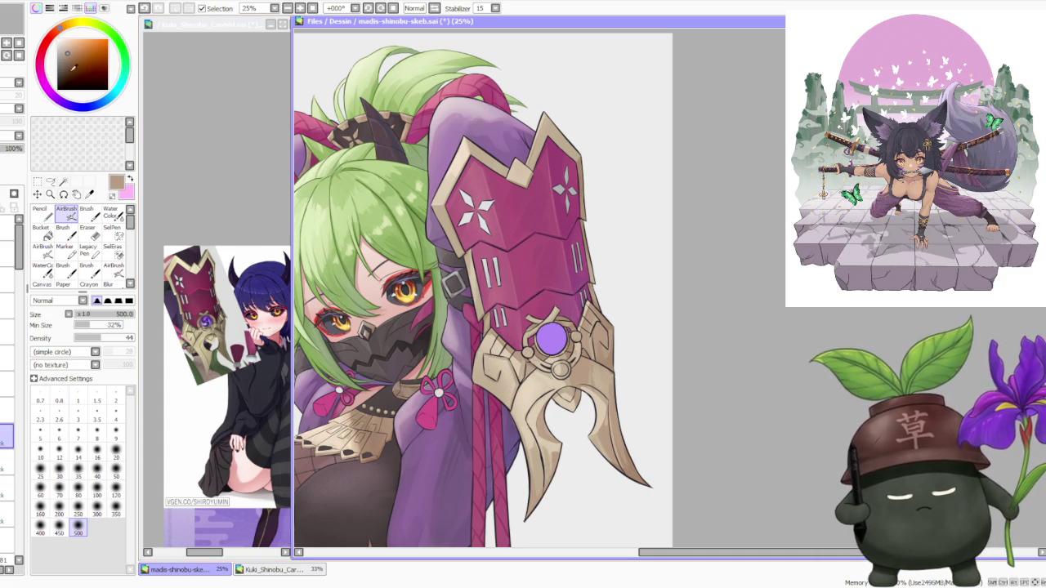
{"action": "left_click", "coordinate": [56, 98]}
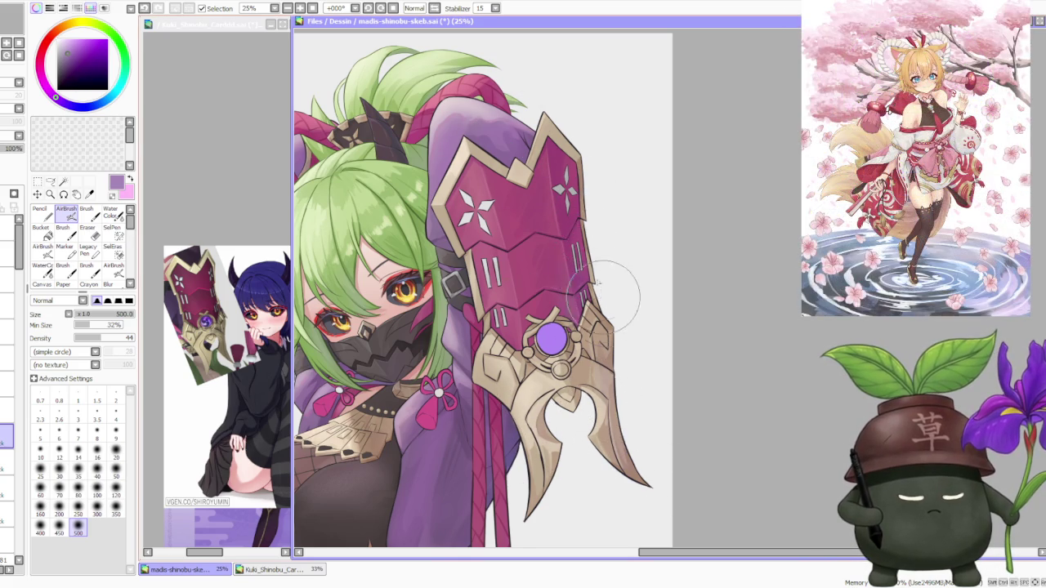
- Zoom out over the whole character and shift the painting colour from purple to pale pink
{"action": "scroll", "coordinate": [602, 296], "scroll_direction": "down", "scroll_amount": 1}
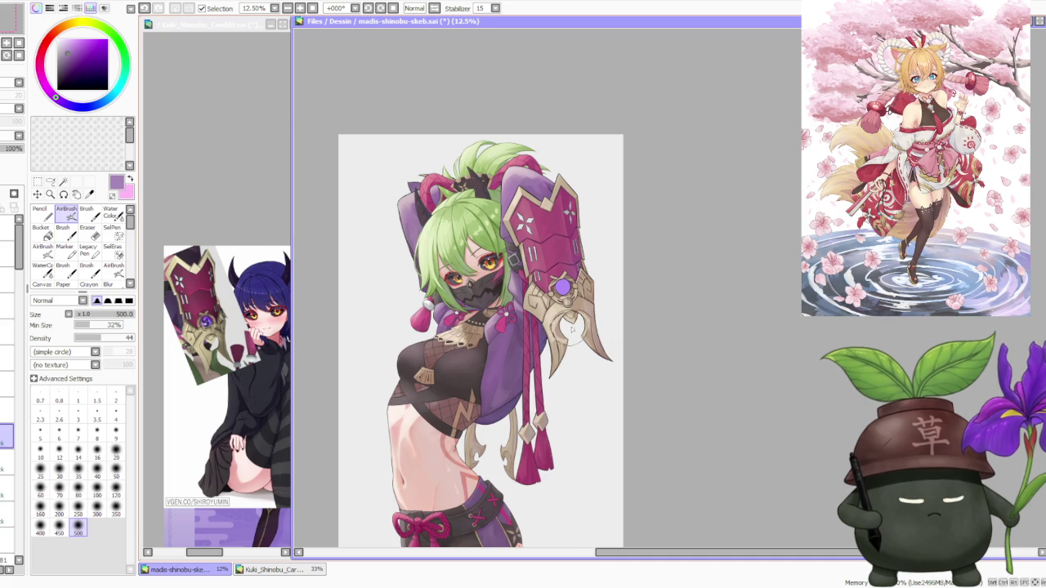
{"action": "scroll", "coordinate": [572, 332], "scroll_direction": "up", "scroll_amount": 1}
{"action": "scroll", "coordinate": [548, 414], "scroll_direction": "down", "scroll_amount": 2}
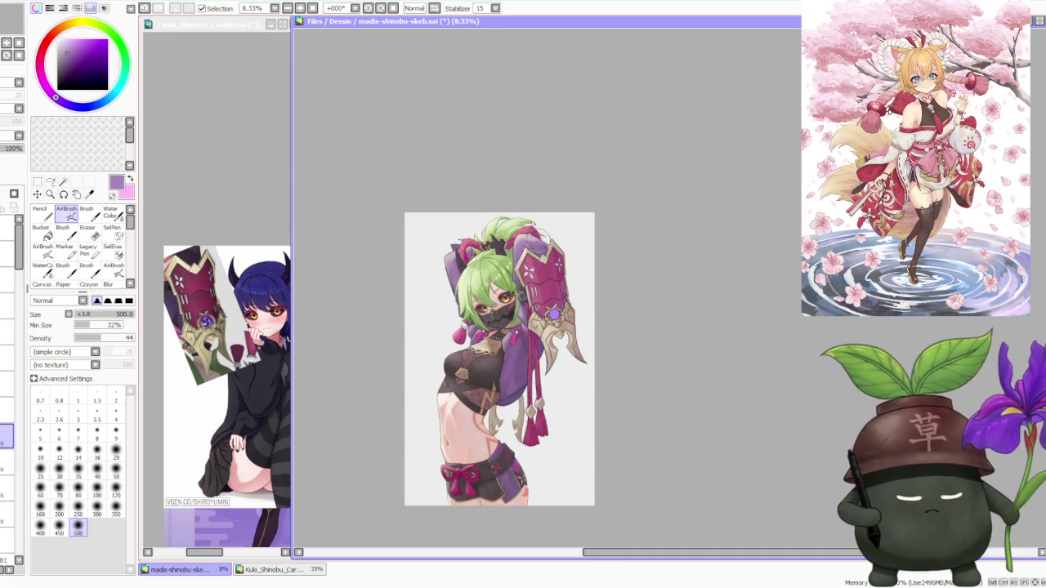
{"action": "left_click_drag", "start_coordinate": [52, 46], "coordinate": [71, 27]}
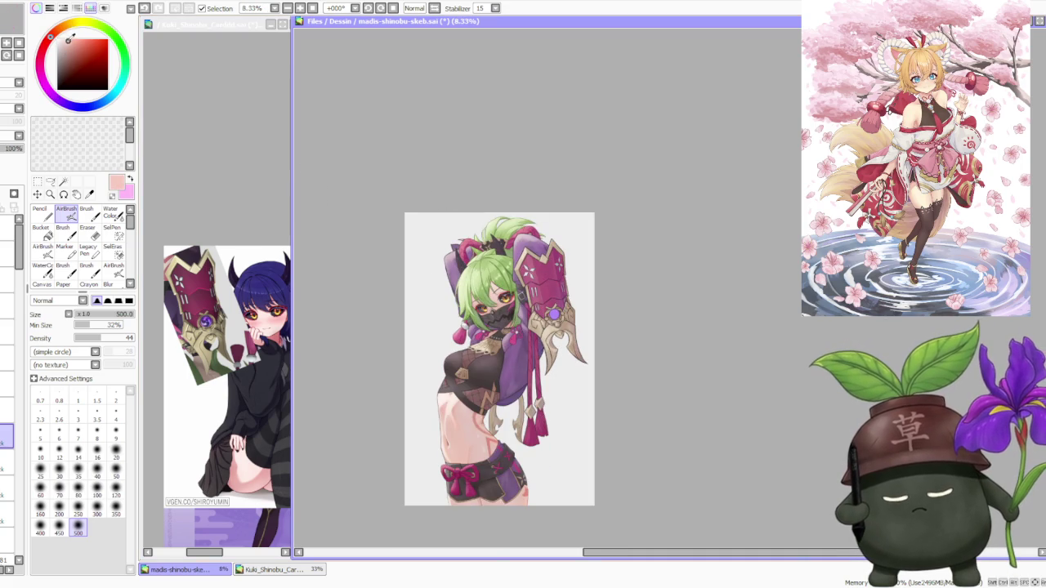
{"action": "scroll", "coordinate": [473, 197], "scroll_direction": "up", "scroll_amount": 2}
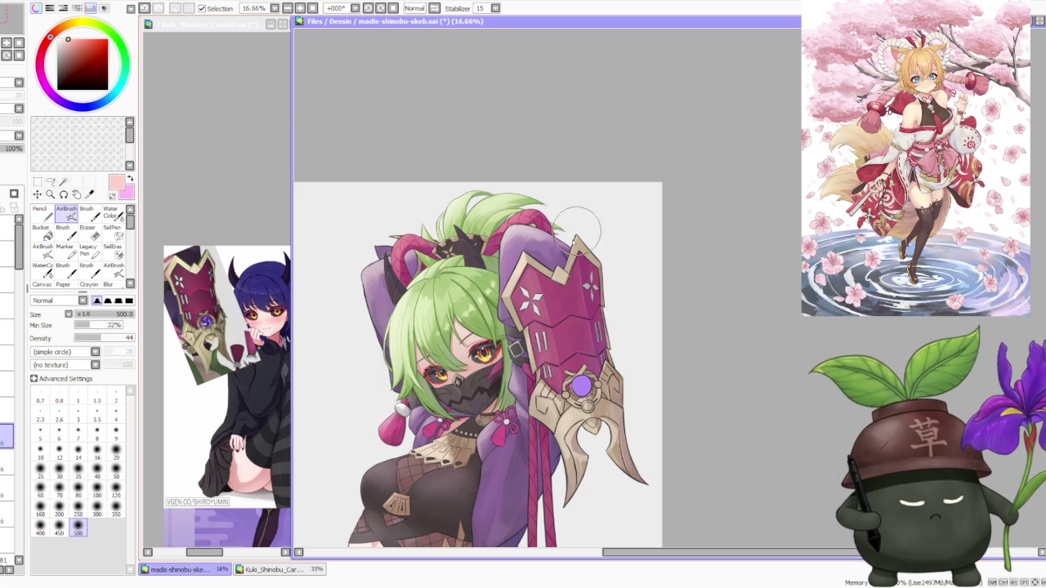
{"action": "scroll", "coordinate": [584, 211], "scroll_direction": "down", "scroll_amount": 2}
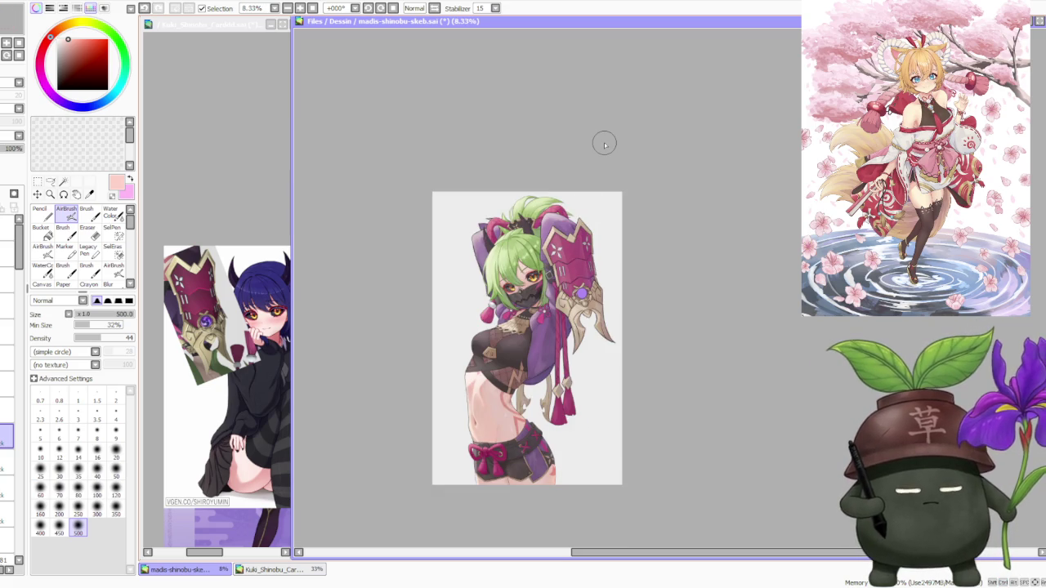
{"action": "scroll", "coordinate": [605, 145], "scroll_direction": "up", "scroll_amount": 1}
{"action": "scroll", "coordinate": [708, 229], "scroll_direction": "down", "scroll_amount": 1}
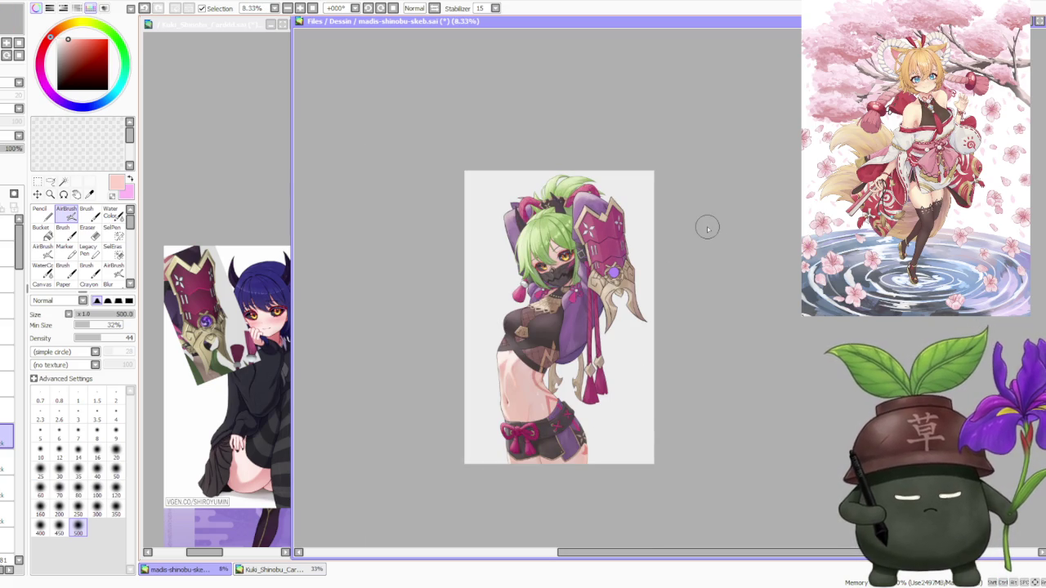
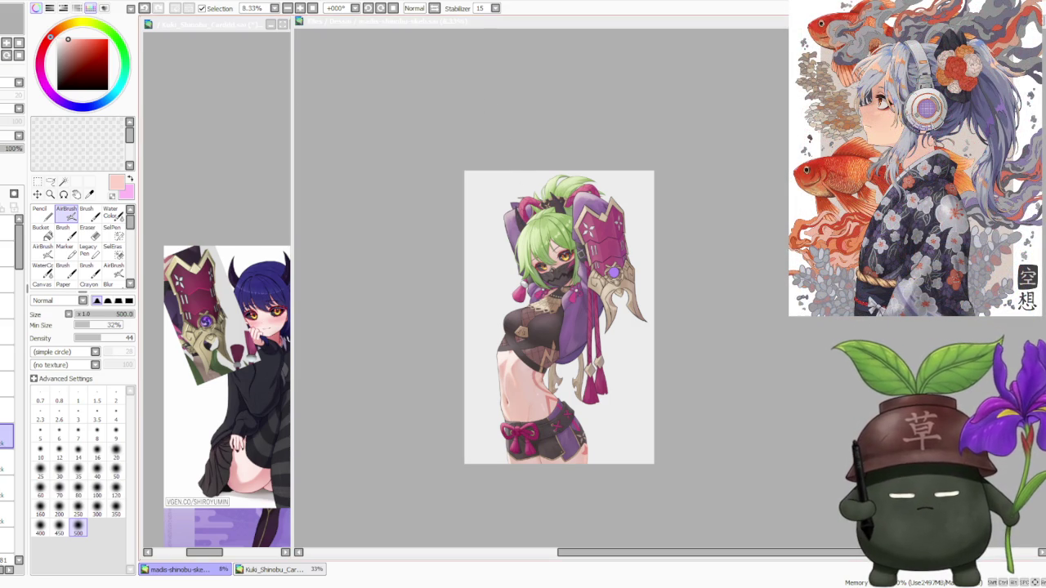
- Bring up the reference gauntlet image and zoom in on its gem
{"action": "left_click", "coordinate": [200, 153]}
{"action": "scroll", "coordinate": [205, 288], "scroll_direction": "up", "scroll_amount": 1}
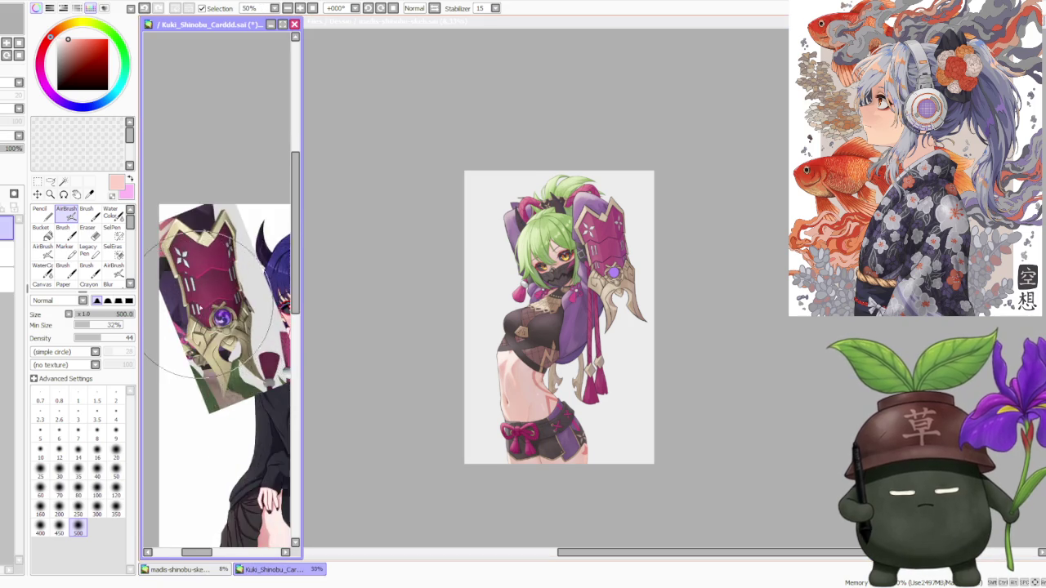
{"action": "scroll", "coordinate": [210, 290], "scroll_direction": "up", "scroll_amount": 2}
{"action": "scroll", "coordinate": [211, 290], "scroll_direction": "up", "scroll_amount": 1}
- Zoom the main drawing, select an upper layer, and sample the reference gem's dark indigo
{"action": "left_click", "coordinate": [766, 232]}
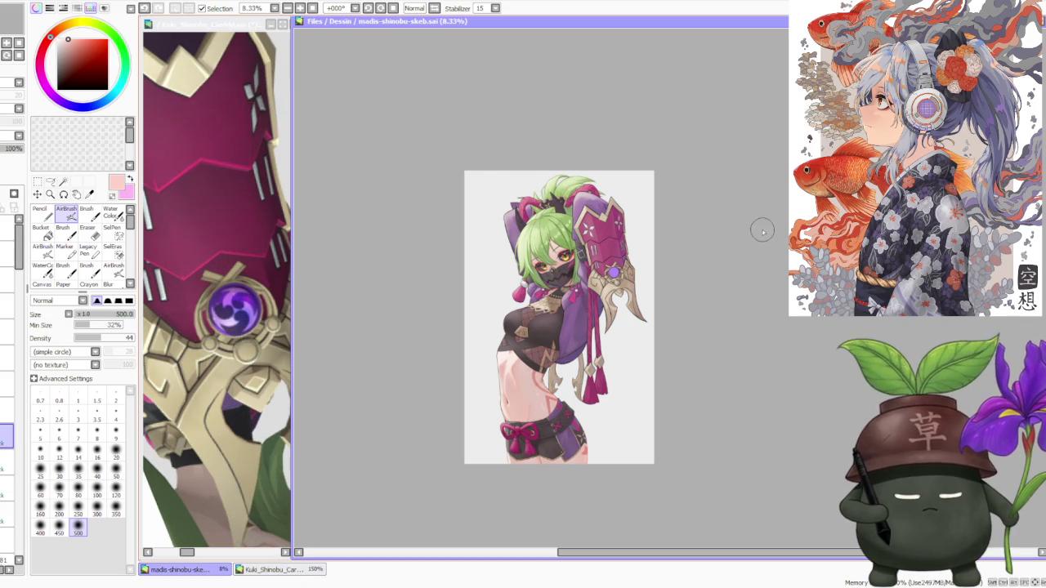
{"action": "scroll", "coordinate": [760, 229], "scroll_direction": "down", "scroll_amount": 1}
{"action": "scroll", "coordinate": [756, 228], "scroll_direction": "up", "scroll_amount": 3}
{"action": "scroll", "coordinate": [760, 225], "scroll_direction": "up", "scroll_amount": 2}
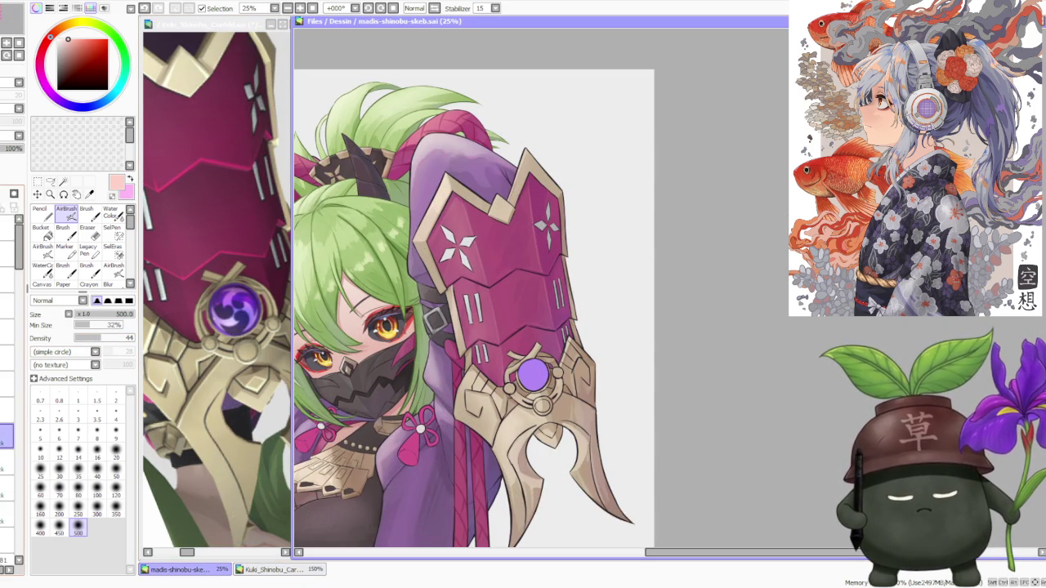
{"action": "left_click", "coordinate": [7, 410]}
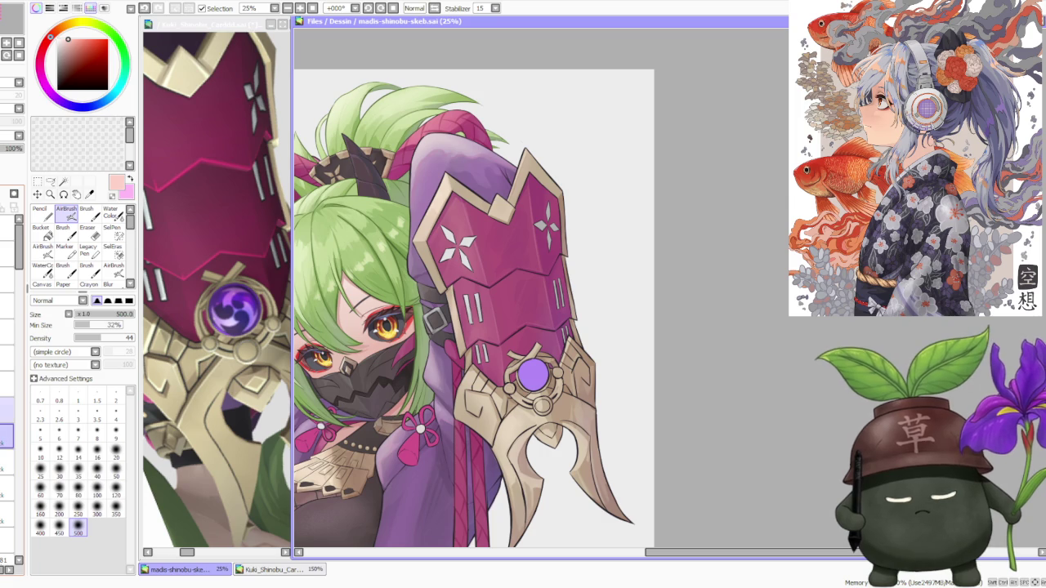
{"action": "left_click", "coordinate": [7, 254]}
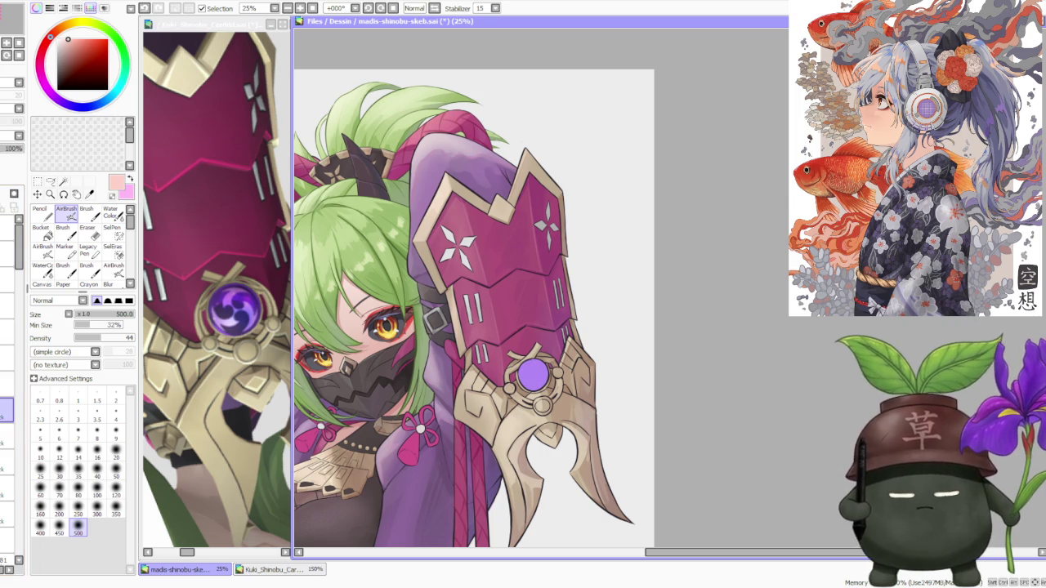
{"action": "left_click", "coordinate": [246, 317], "text": "alt"}
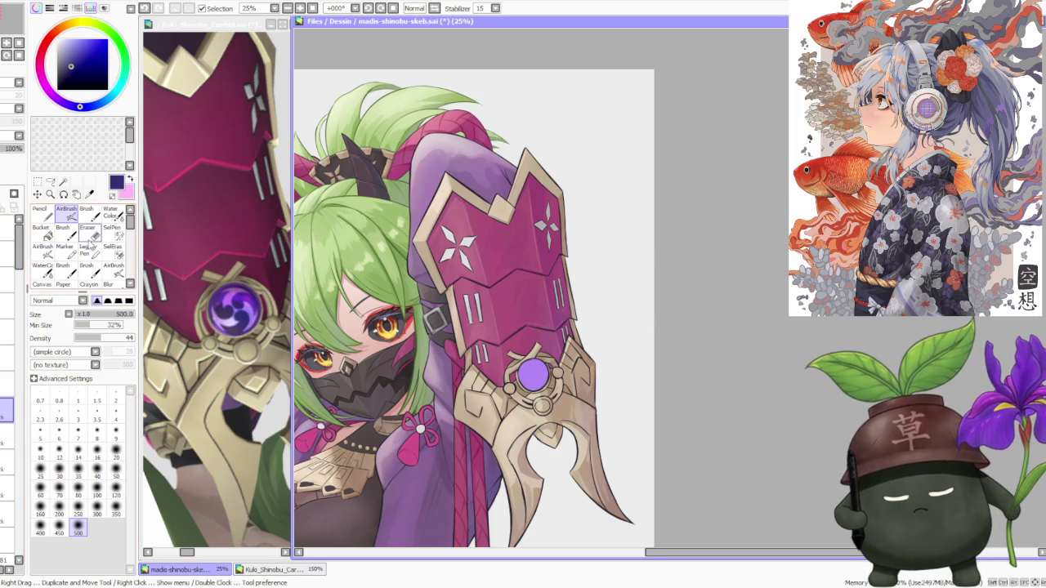
- Paint over the lavender gem in dark indigo with a hard brush
{"action": "left_click", "coordinate": [88, 214]}
{"action": "left_click_drag", "start_coordinate": [530, 372], "coordinate": [536, 376]}
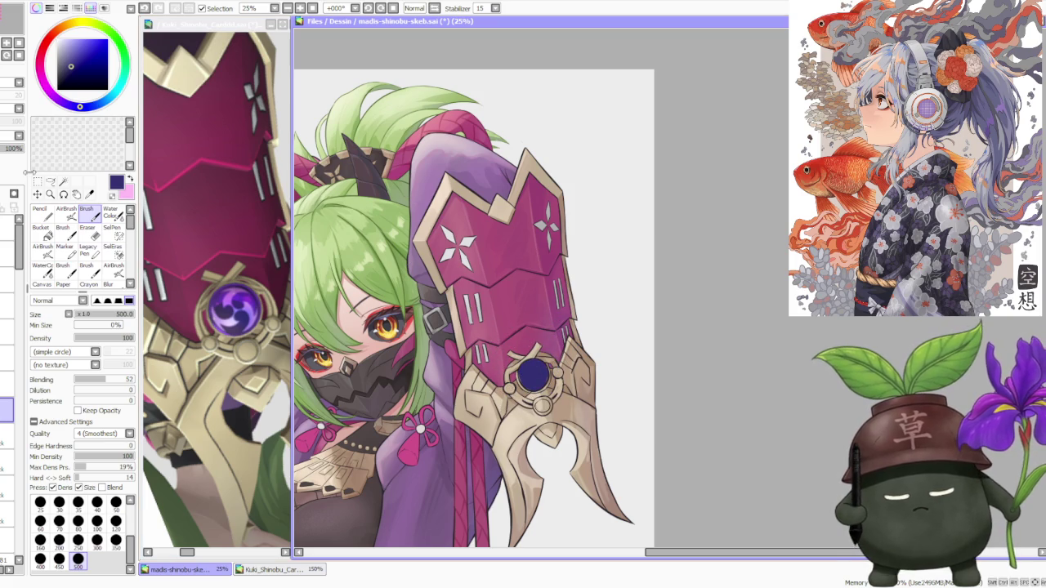
{"action": "scroll", "coordinate": [516, 374], "scroll_direction": "up", "scroll_amount": 2}
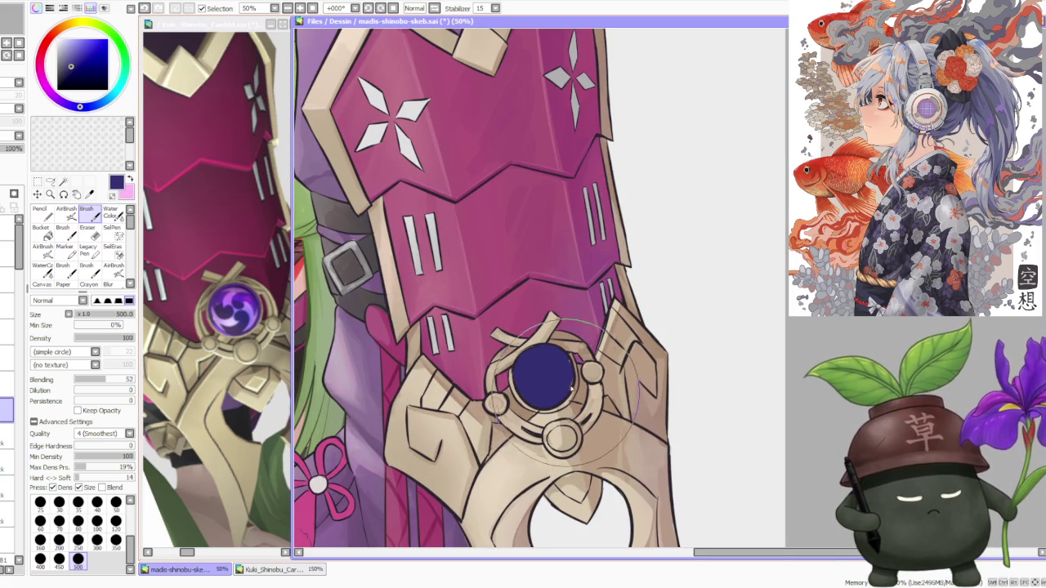
{"action": "scroll", "coordinate": [563, 348], "scroll_direction": "down", "scroll_amount": 3}
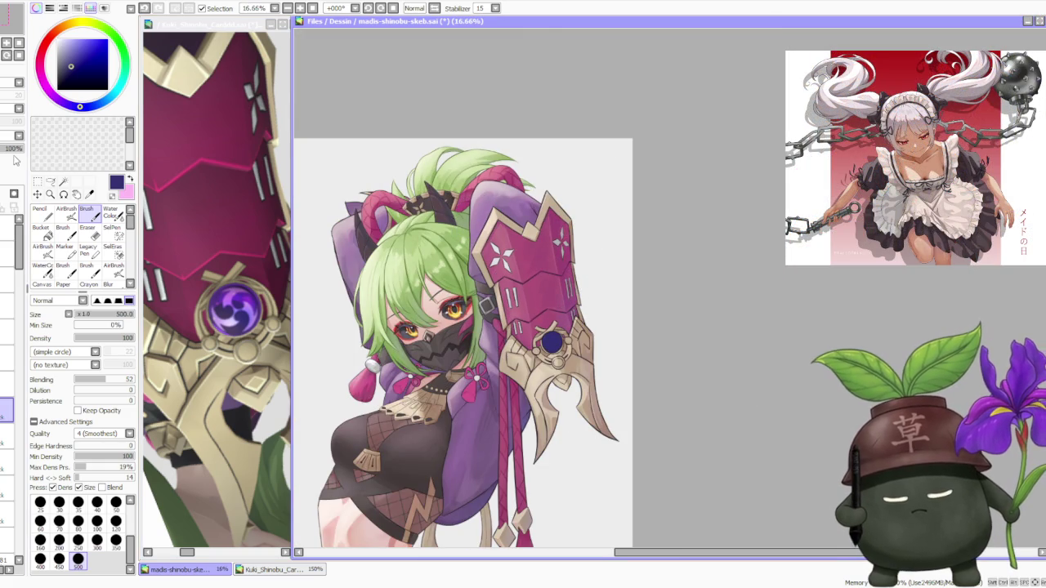
- Sample purples and dark blue from the gems, then darken the gem's top-left rim
{"action": "left_click", "coordinate": [253, 297], "text": "alt"}
{"action": "scroll", "coordinate": [556, 343], "scroll_direction": "up", "scroll_amount": 1}
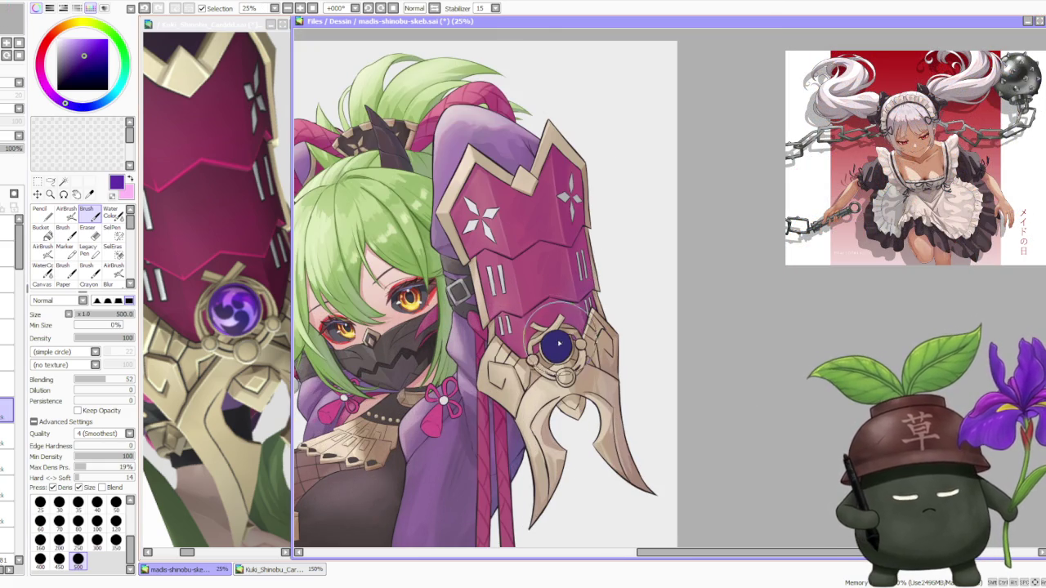
{"action": "key", "text": "ctrl"}
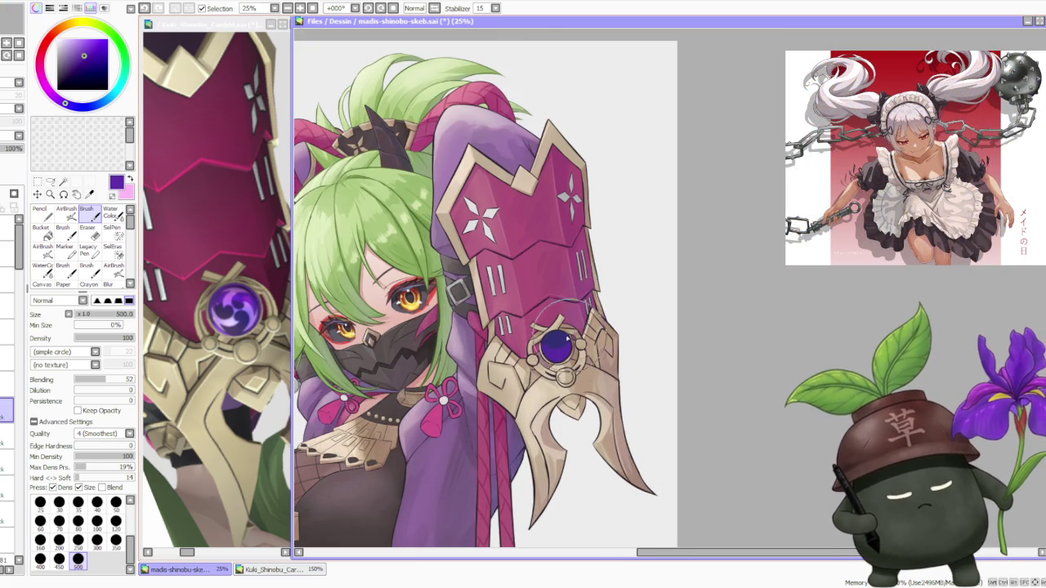
{"action": "left_click", "coordinate": [251, 295], "text": "alt"}
{"action": "key", "text": "ctrl"}
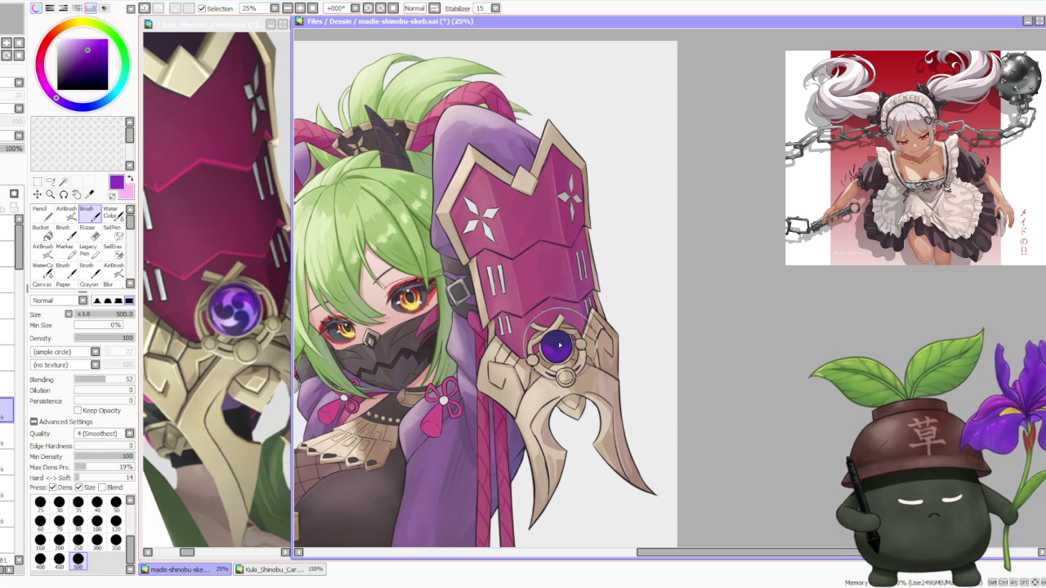
{"action": "left_click", "coordinate": [558, 345], "text": "alt"}
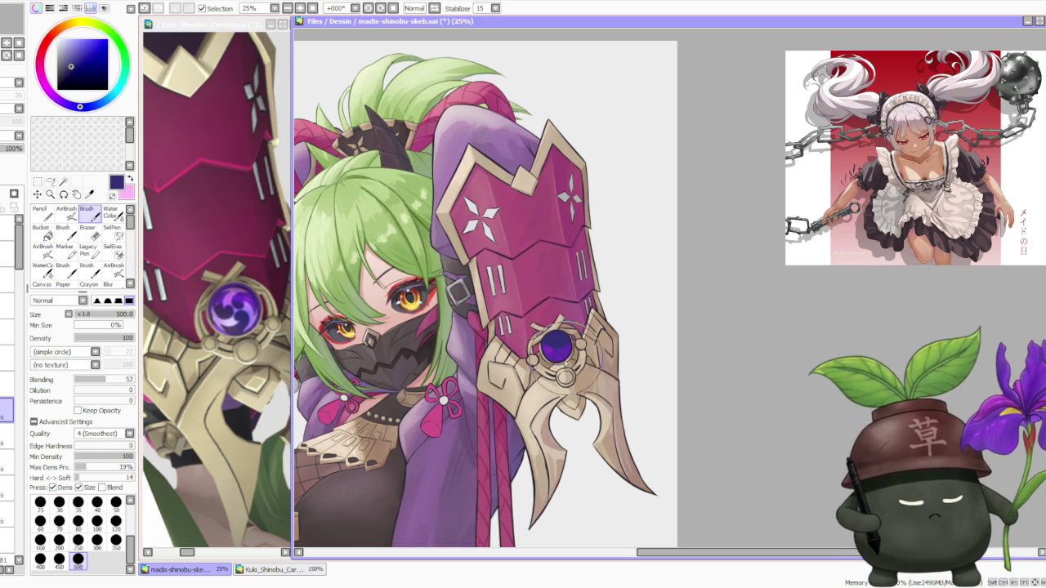
{"action": "left_click", "coordinate": [558, 345]}
{"action": "left_click_drag", "start_coordinate": [562, 335], "coordinate": [558, 356]}
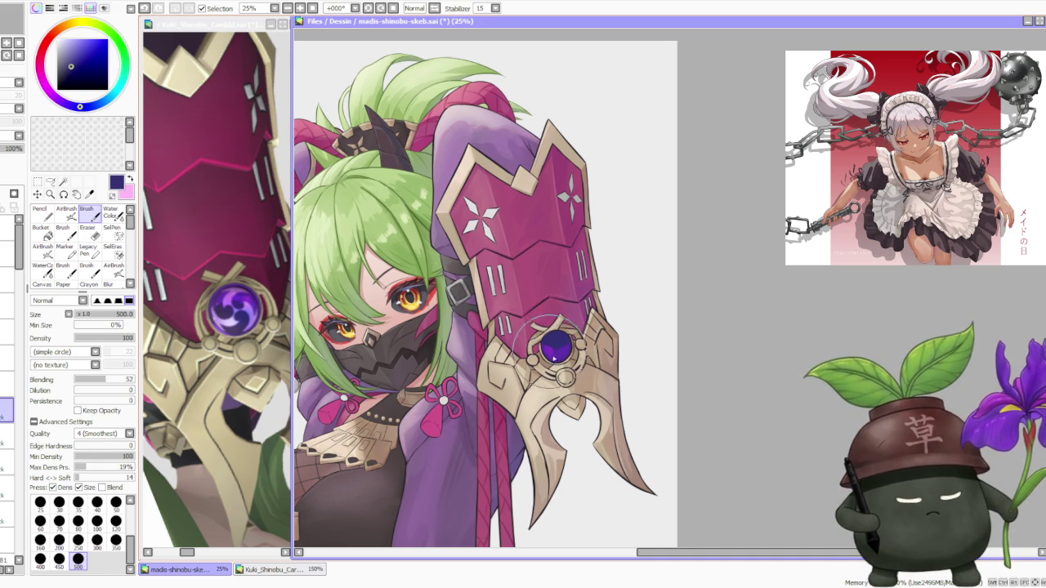
- Sample darker and lighter purples from the gem for shading, undoing one stroke
{"action": "left_click", "coordinate": [546, 347], "text": "alt"}
{"action": "left_click", "coordinate": [556, 356], "text": "alt"}
{"action": "left_click", "coordinate": [552, 347], "text": "alt"}
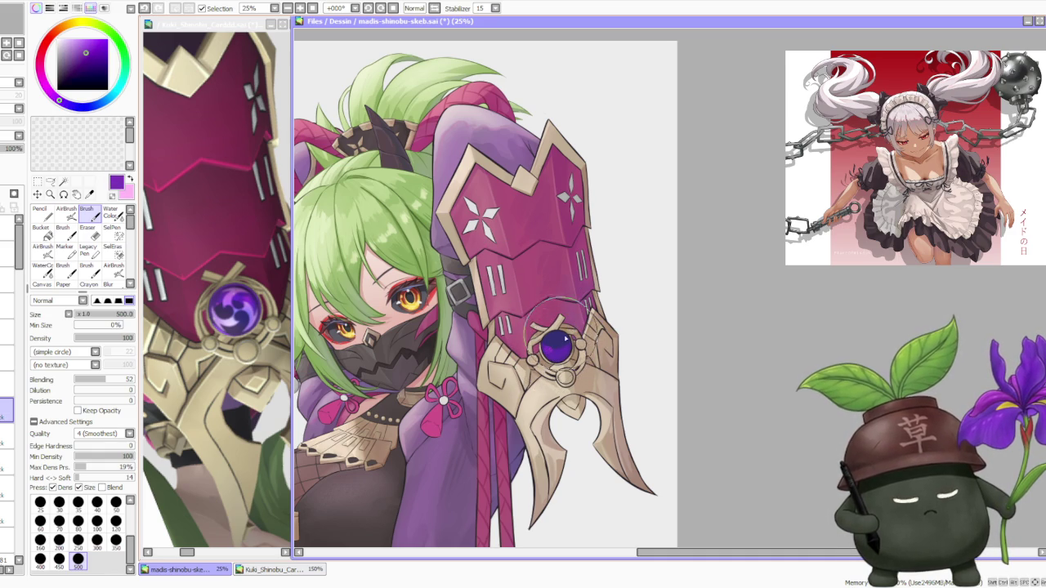
{"action": "key", "text": "ctrl+z"}
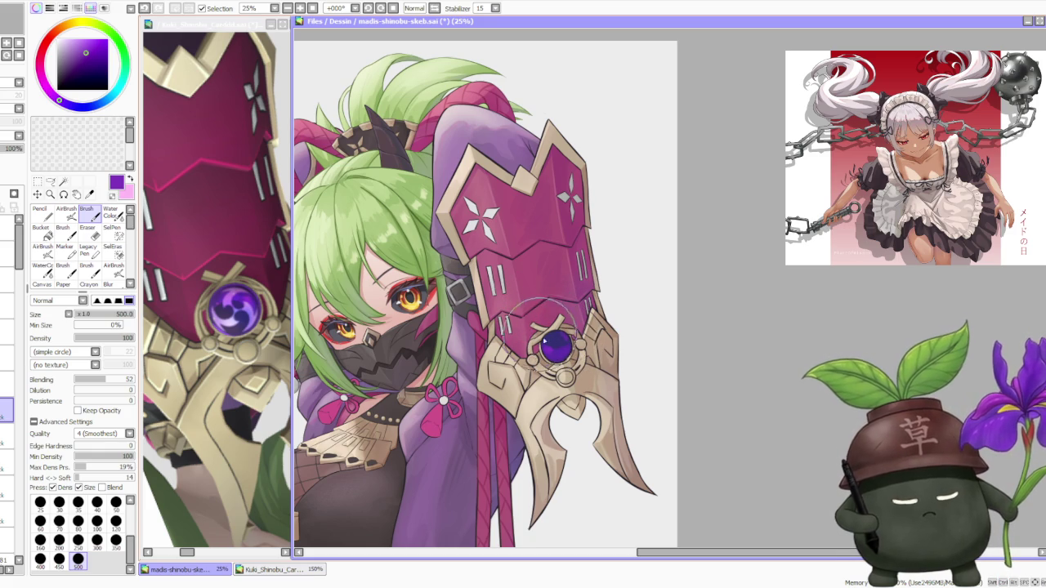
{"action": "left_click", "coordinate": [541, 337], "text": "alt"}
{"action": "left_click", "coordinate": [548, 350], "text": "alt"}
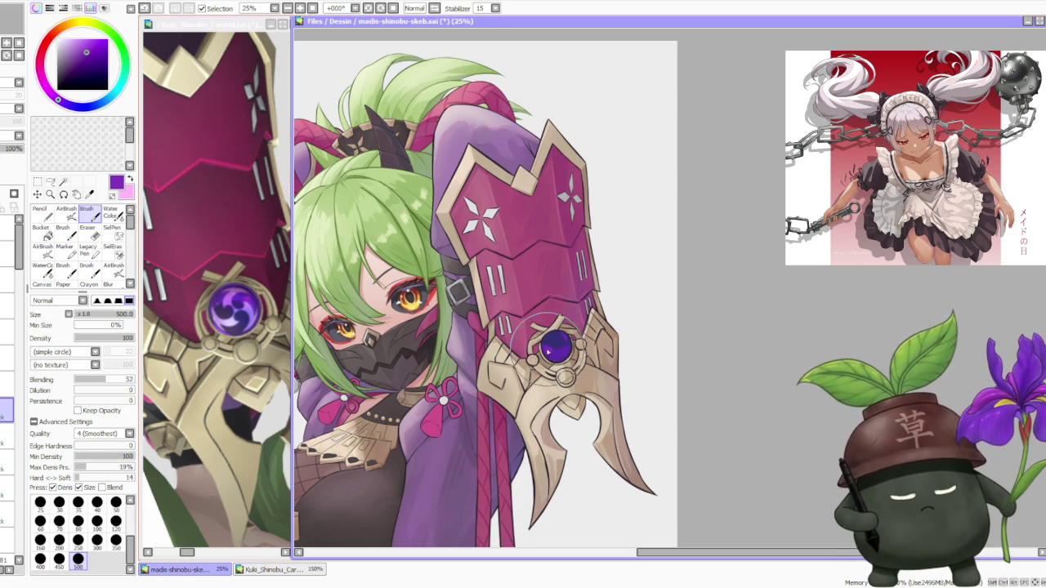
{"action": "left_click", "coordinate": [556, 351], "text": "alt"}
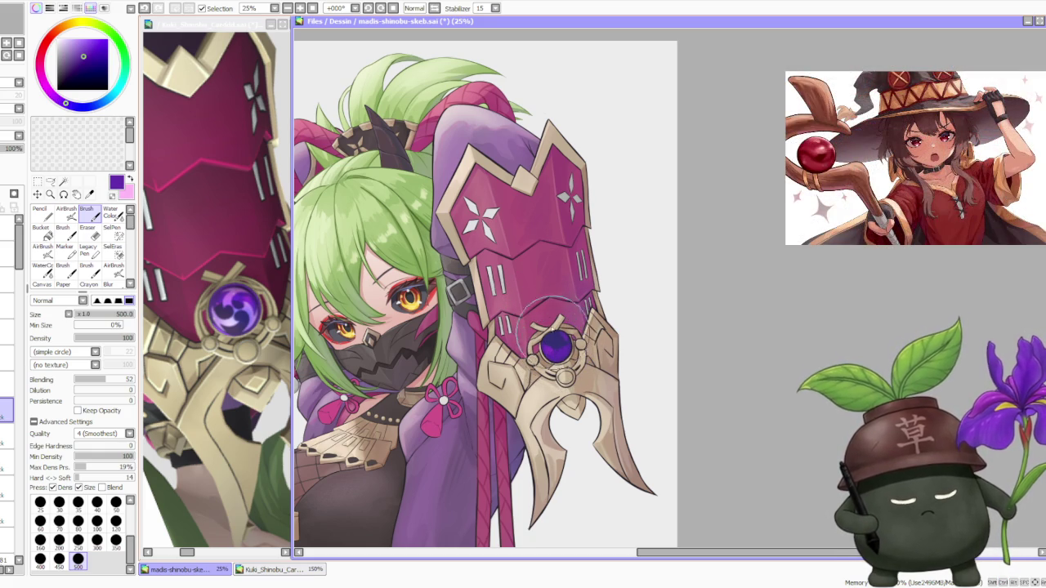
{"action": "left_click", "coordinate": [554, 340], "text": "alt"}
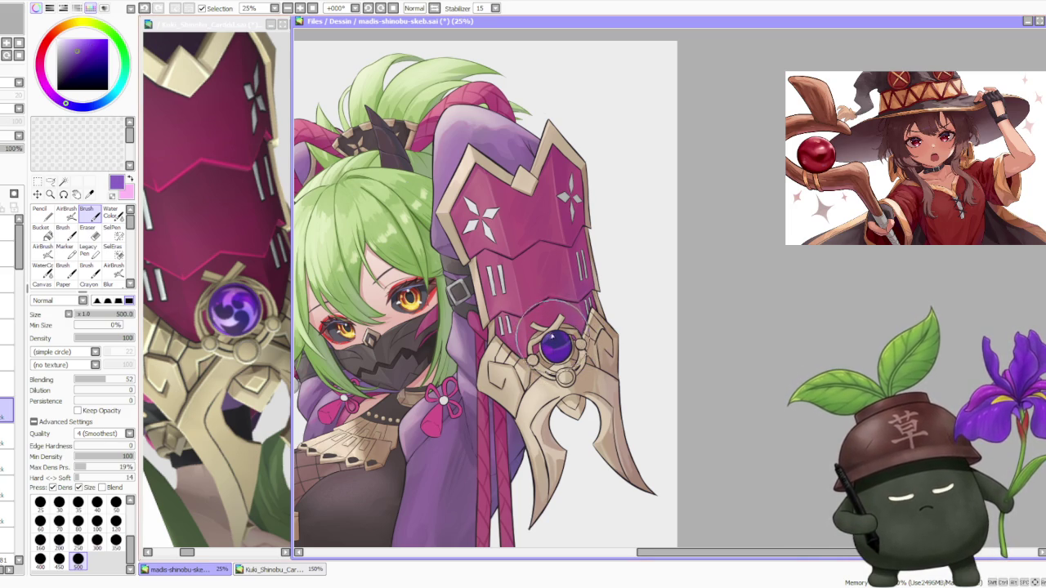
{"action": "scroll", "coordinate": [549, 339], "scroll_direction": "down", "scroll_amount": 1}
{"action": "scroll", "coordinate": [530, 269], "scroll_direction": "up", "scroll_amount": 1}
- Try several darker and lighter purple shades, settling on a pink-magenta
{"action": "left_click", "coordinate": [493, 335], "text": "alt"}
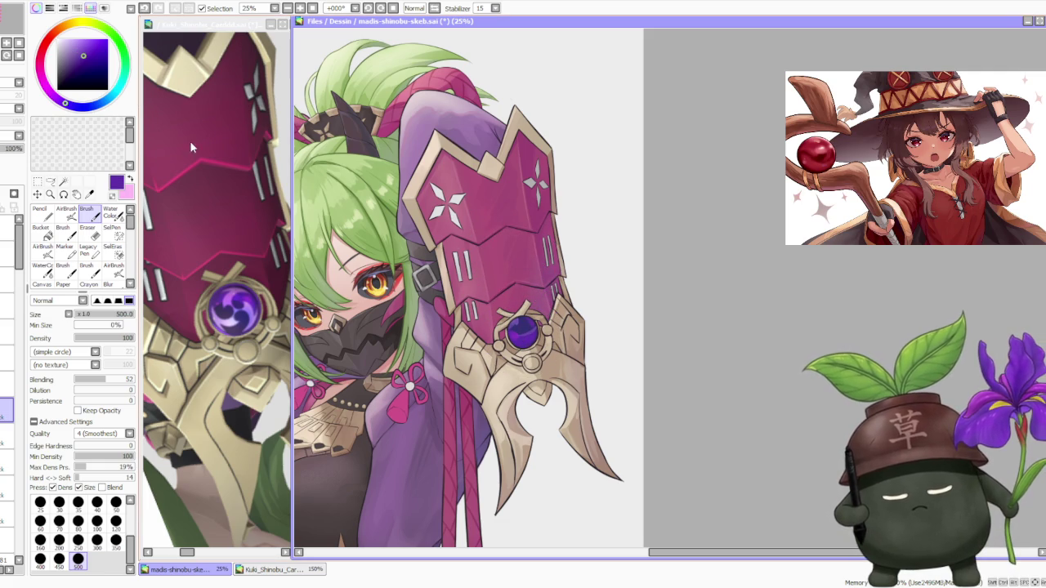
{"action": "left_click", "coordinate": [487, 327], "text": "alt"}
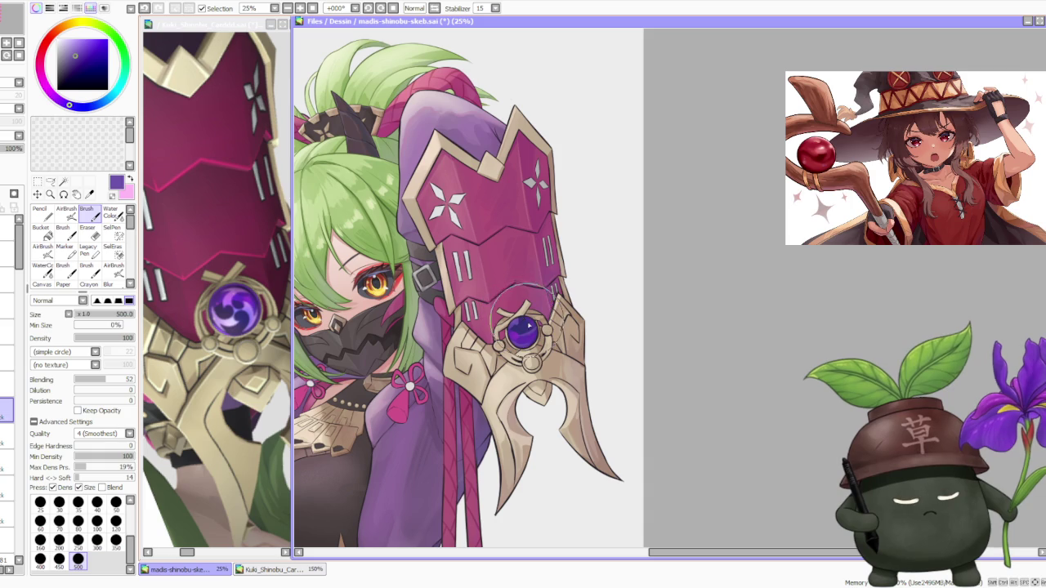
{"action": "left_click", "coordinate": [525, 325], "text": "alt"}
{"action": "left_click", "coordinate": [517, 338], "text": "alt"}
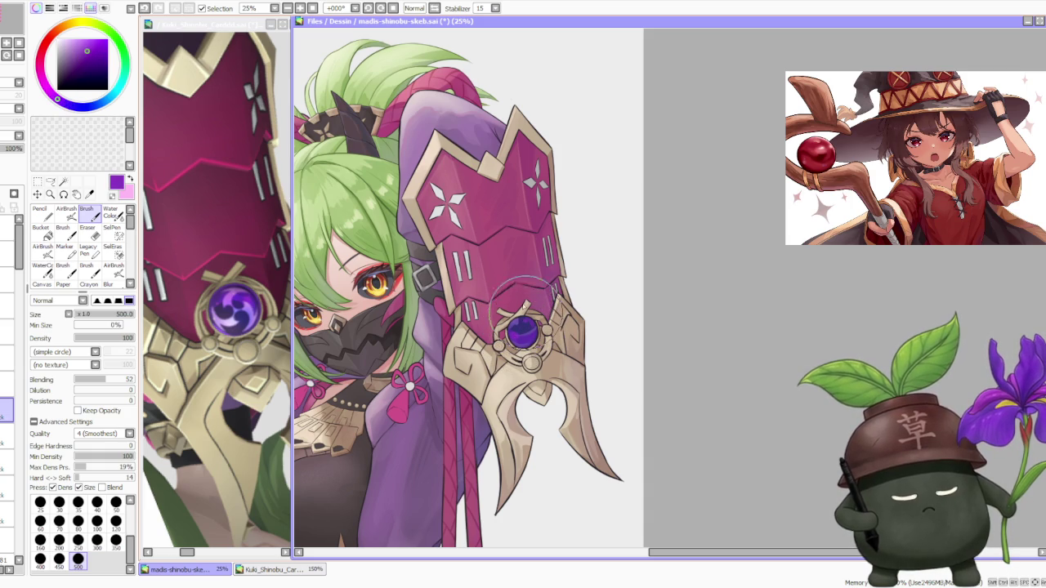
{"action": "left_click", "coordinate": [331, 84], "text": "alt"}
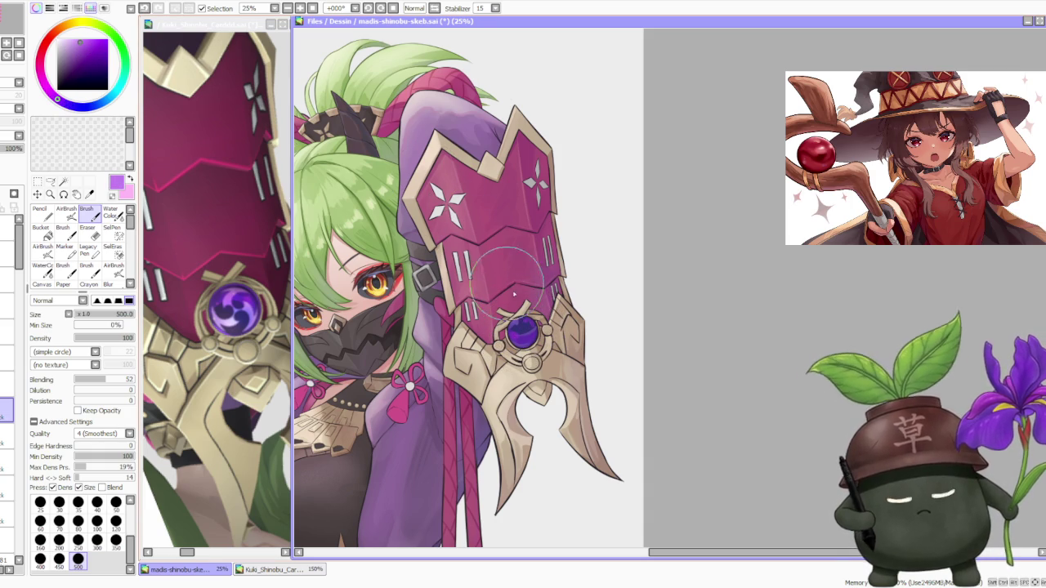
{"action": "left_click", "coordinate": [523, 327], "text": "alt"}
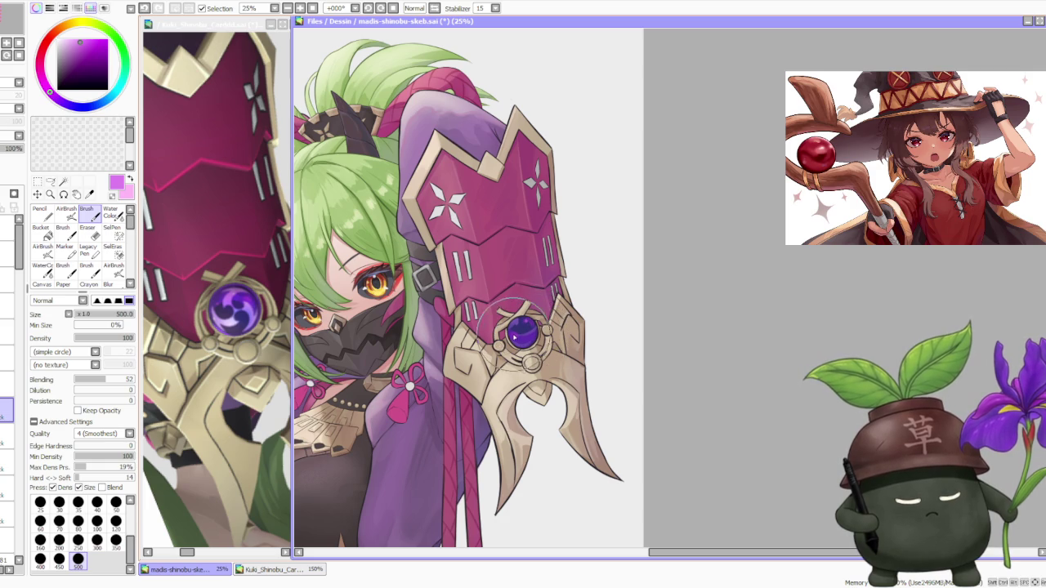
{"action": "left_click", "coordinate": [473, 226], "text": "alt"}
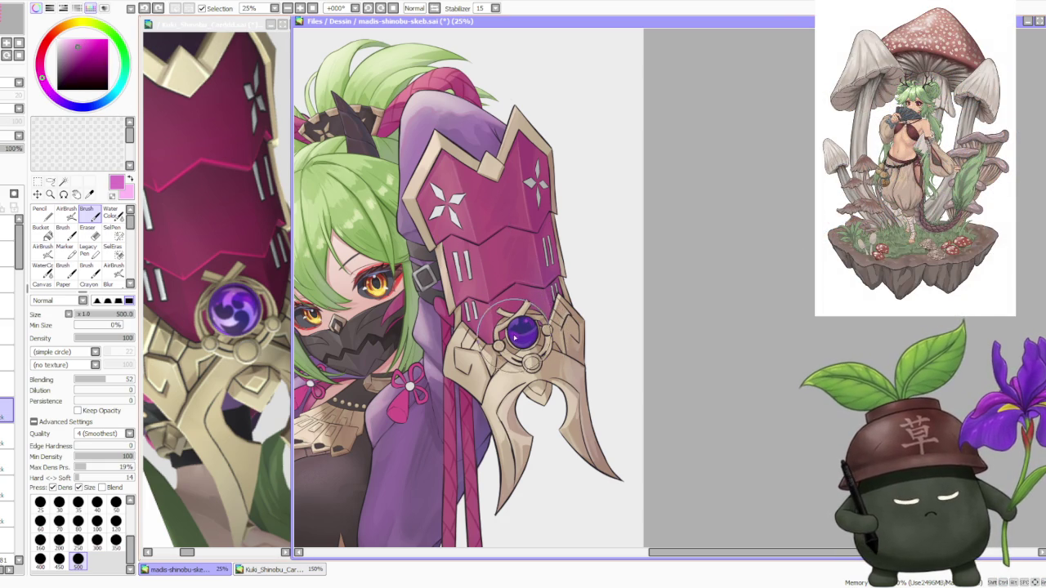
- Set brush blending to 75 and blend the shading around the purple gem
{"action": "left_click", "coordinate": [118, 379]}
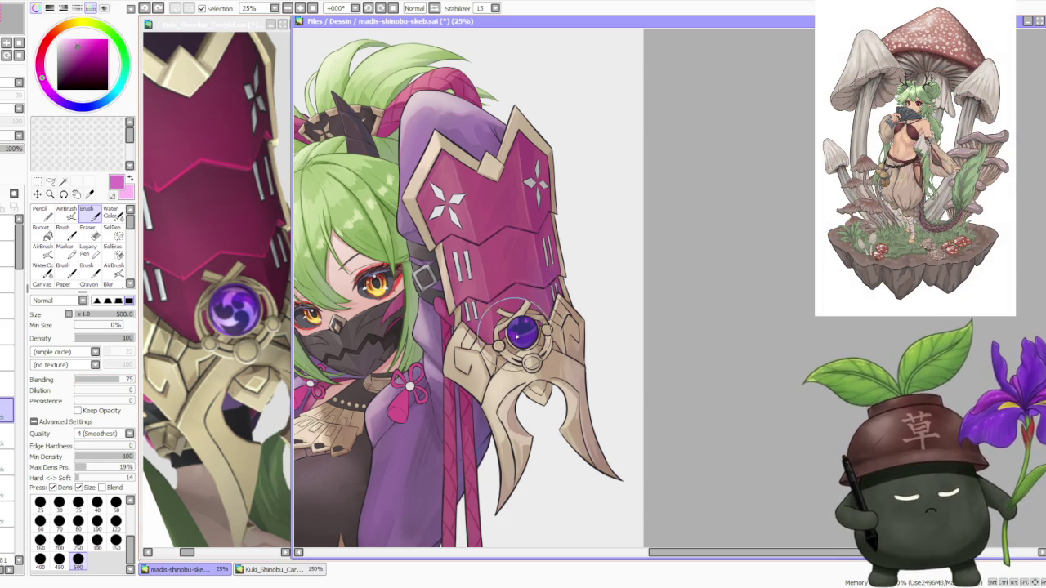
{"action": "left_click_drag", "start_coordinate": [515, 335], "coordinate": [535, 333]}
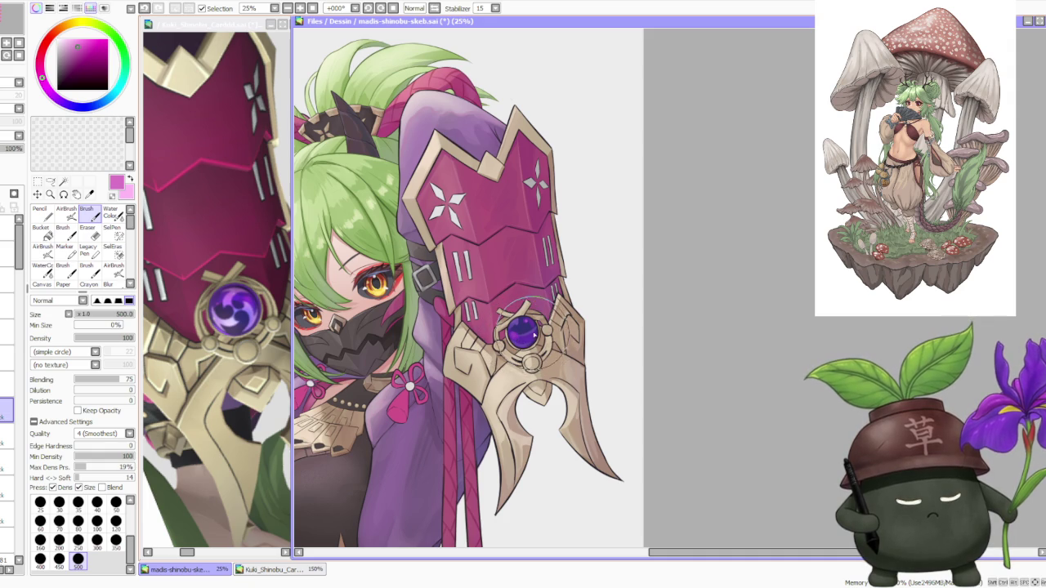
{"action": "scroll", "coordinate": [538, 293], "scroll_direction": "down", "scroll_amount": 1}
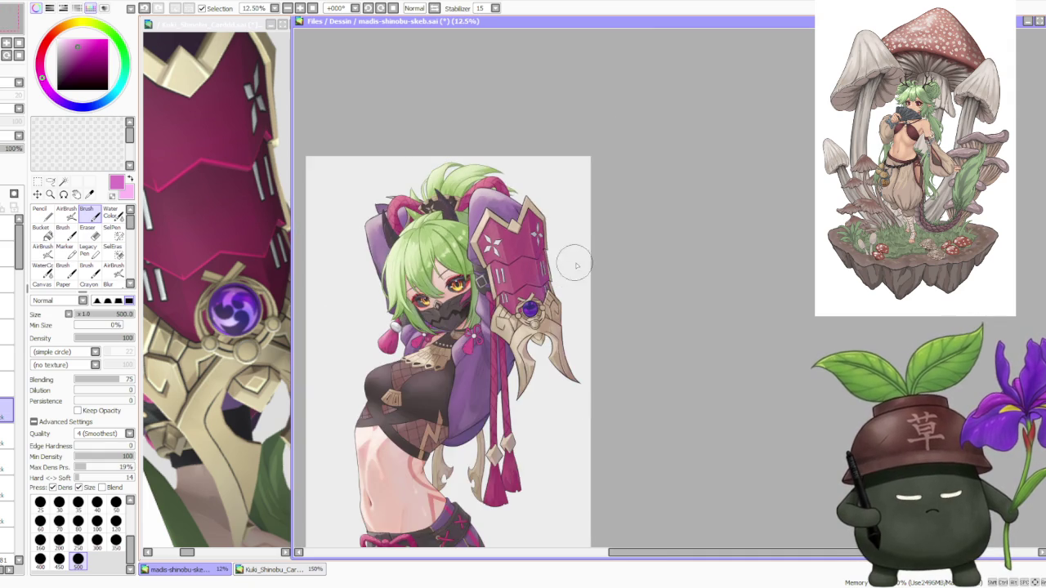
- Airbrush the gem's light centre with its saturated purple at size 120
{"action": "scroll", "coordinate": [576, 264], "scroll_direction": "up", "scroll_amount": 1}
{"action": "scroll", "coordinate": [577, 264], "scroll_direction": "up", "scroll_amount": 1}
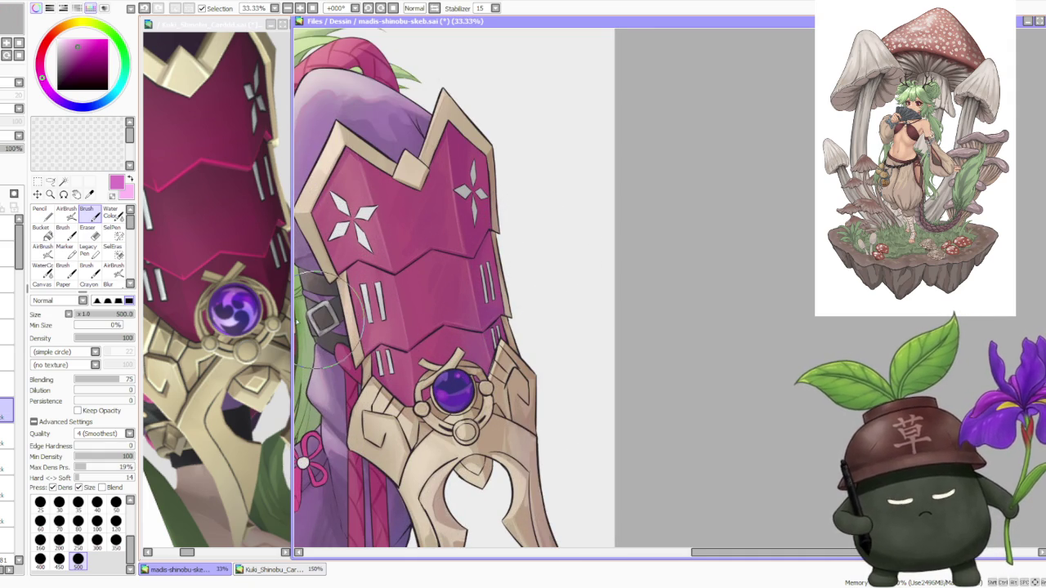
{"action": "left_click", "coordinate": [244, 306], "text": "alt"}
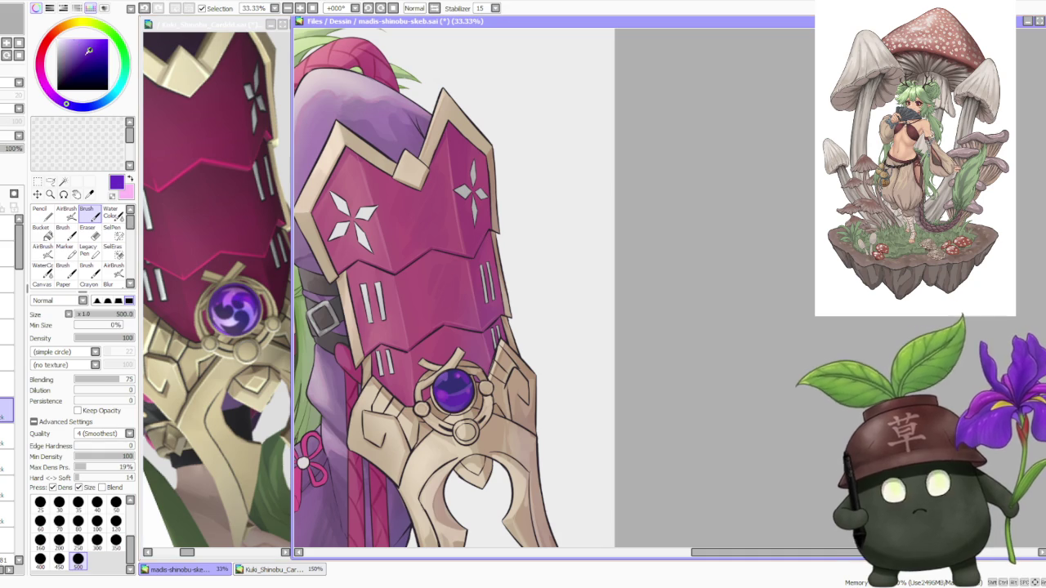
{"action": "left_click", "coordinate": [66, 214]}
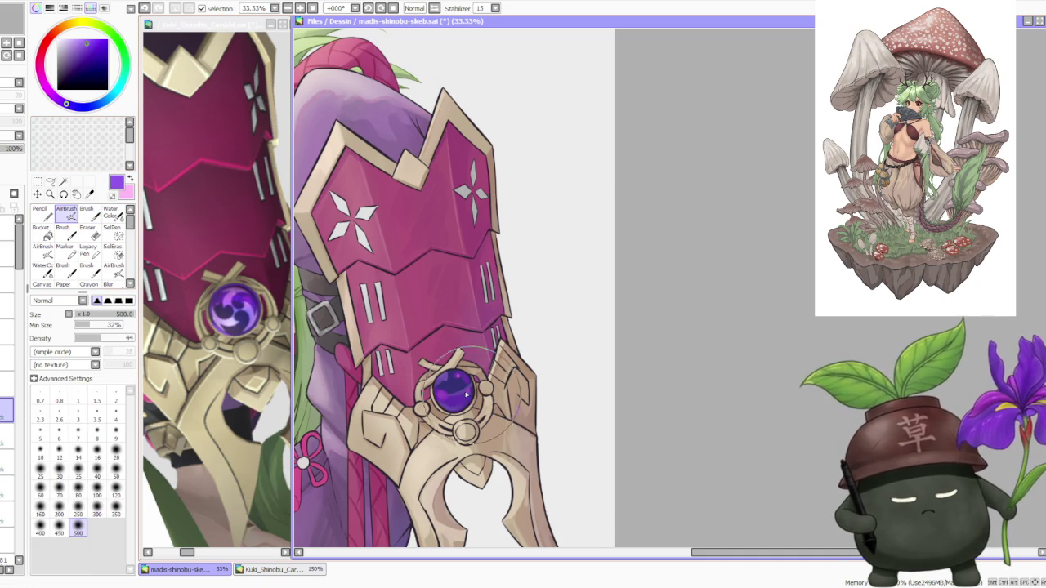
{"action": "left_click", "coordinate": [115, 490]}
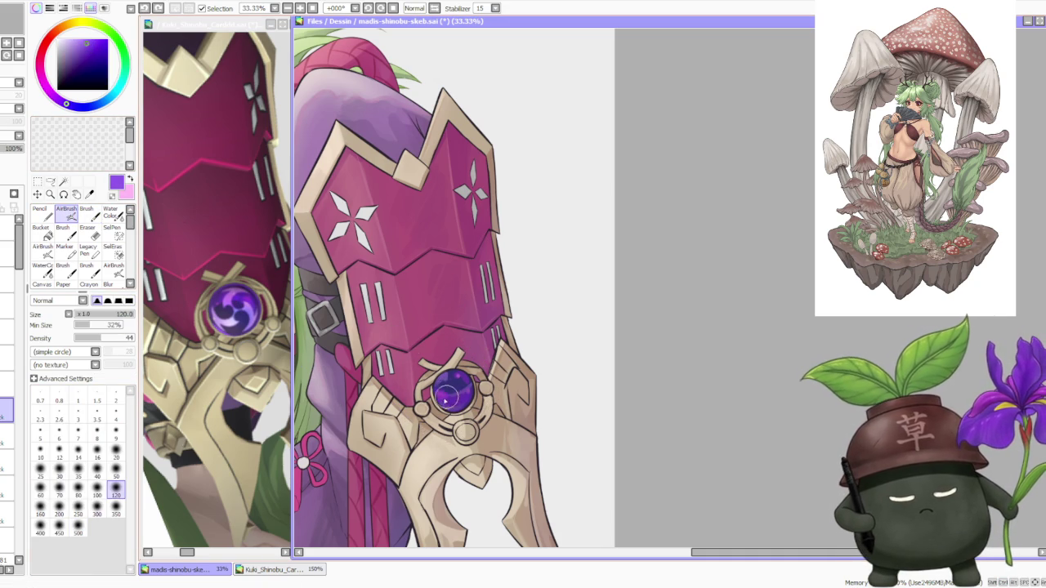
{"action": "left_click_drag", "start_coordinate": [453, 396], "coordinate": [451, 356]}
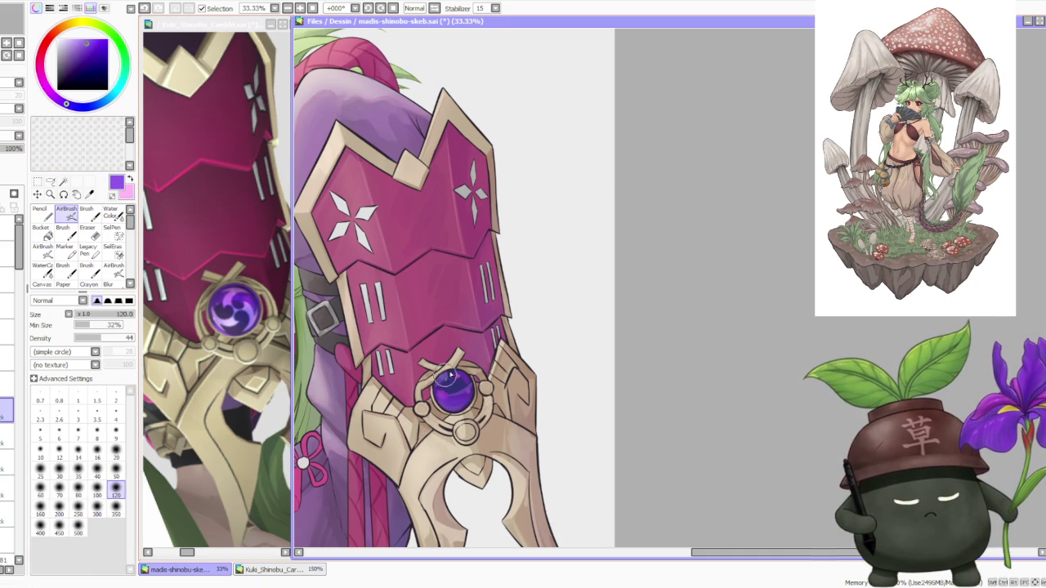
{"action": "scroll", "coordinate": [451, 356], "scroll_direction": "down", "scroll_amount": 1}
{"action": "scroll", "coordinate": [465, 345], "scroll_direction": "down", "scroll_amount": 1}
{"action": "scroll", "coordinate": [481, 319], "scroll_direction": "down", "scroll_amount": 1}
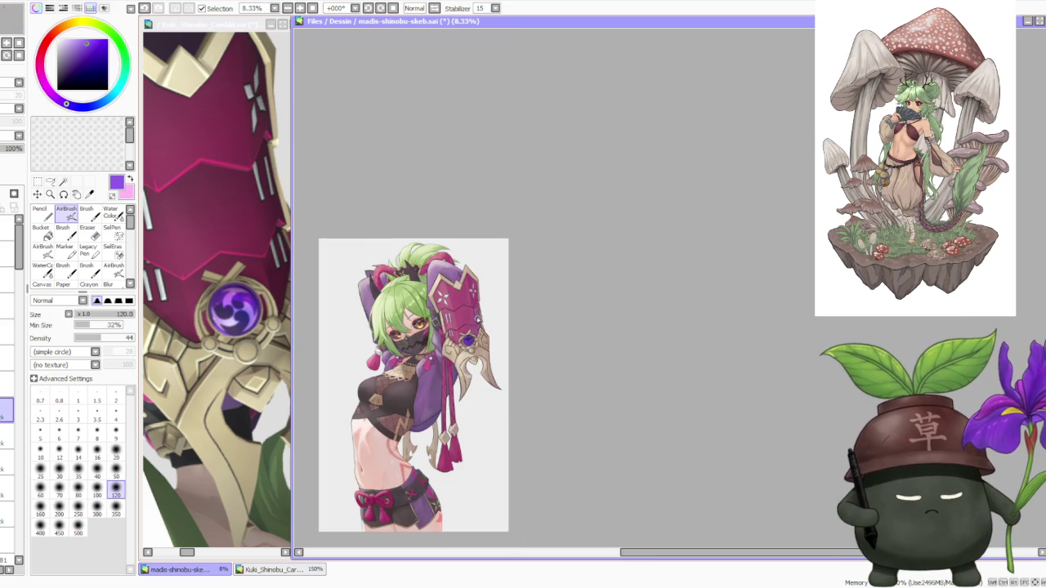
{"action": "scroll", "coordinate": [485, 337], "scroll_direction": "up", "scroll_amount": 1}
{"action": "scroll", "coordinate": [484, 337], "scroll_direction": "up", "scroll_amount": 1}
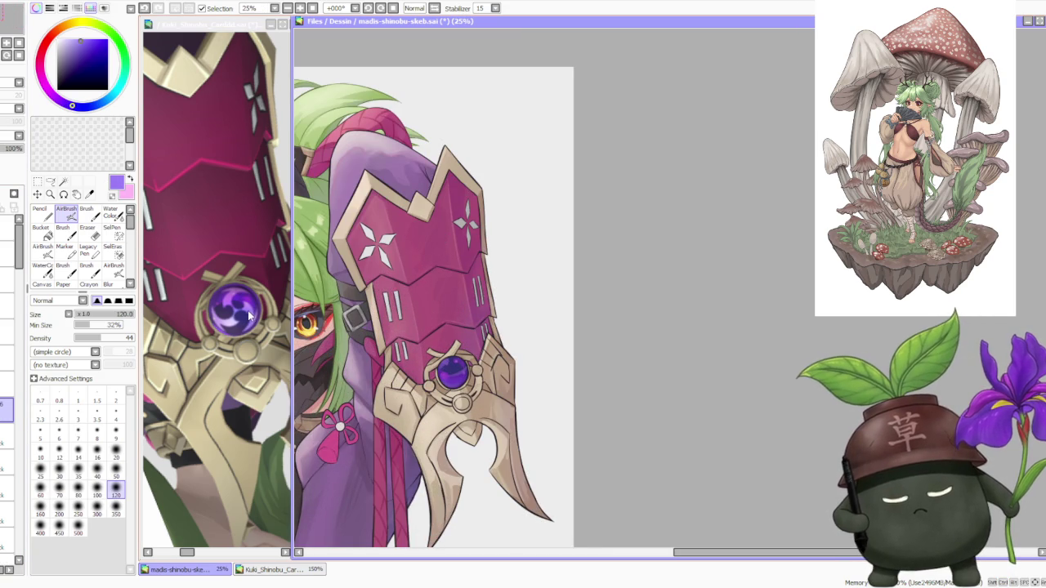
- Darken the gem's upper part with the regular brush at size 120
{"action": "left_click", "coordinate": [86, 212]}
{"action": "scroll", "coordinate": [478, 368], "scroll_direction": "up", "scroll_amount": 1}
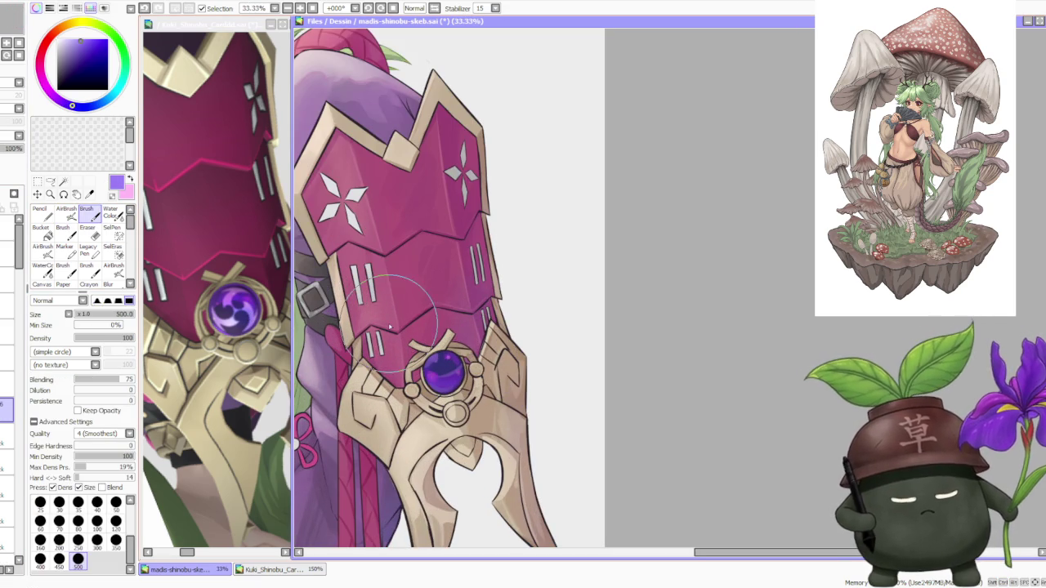
{"action": "left_click", "coordinate": [115, 521]}
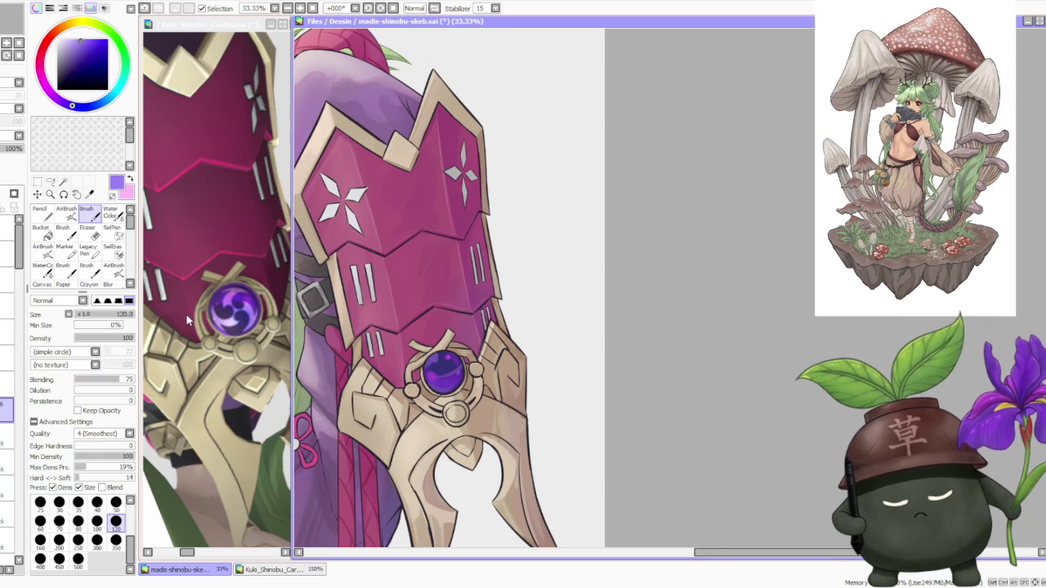
{"action": "scroll", "coordinate": [430, 318], "scroll_direction": "up", "scroll_amount": 1}
{"action": "mouse_move", "coordinate": [437, 372]}
{"action": "left_mouse_down"}
{"action": "mouse_move", "coordinate": [425, 390]}
{"action": "mouse_move", "coordinate": [442, 392]}
{"action": "left_mouse_up"}
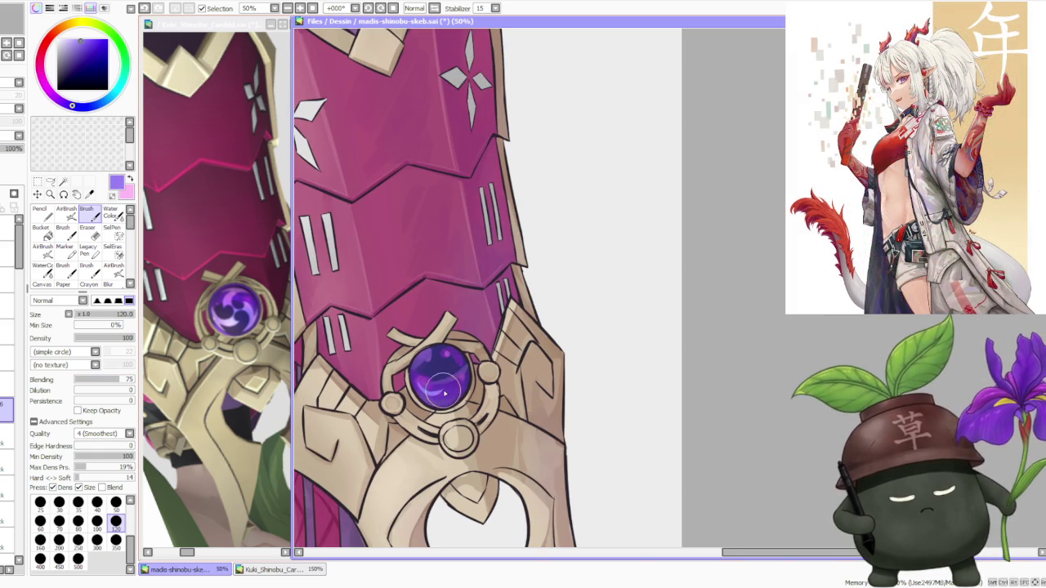
- Compare versions of the latest swirl stroke on the gem, finally leaving it undone
{"action": "key", "text": "ctrl+z"}
{"action": "key", "text": "ctrl+y"}
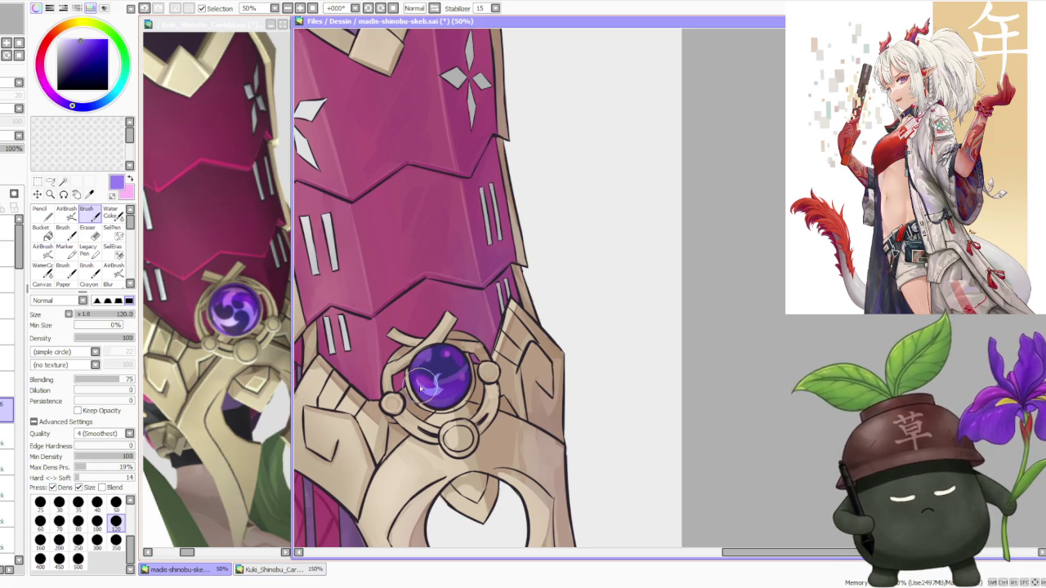
{"action": "key", "text": "ctrl+y"}
{"action": "key", "text": "ctrl+z"}
{"action": "key", "text": "ctrl+y"}
{"action": "key", "text": "ctrl+z"}
{"action": "key", "text": "ctrl+y"}
{"action": "key", "text": "ctrl+z"}
{"action": "key", "text": "ctrl+y"}
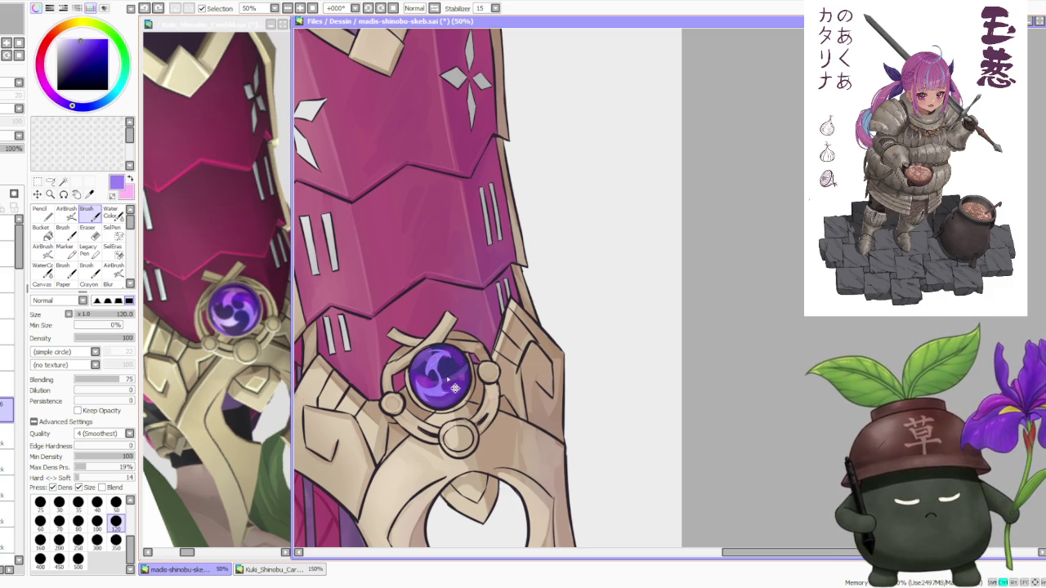
{"action": "key", "text": "ctrl+z"}
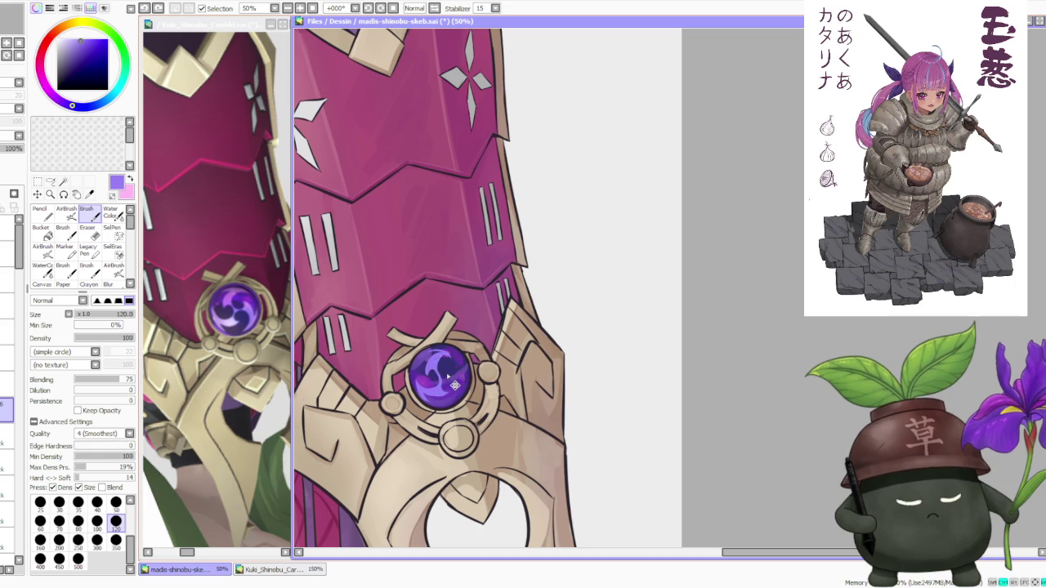